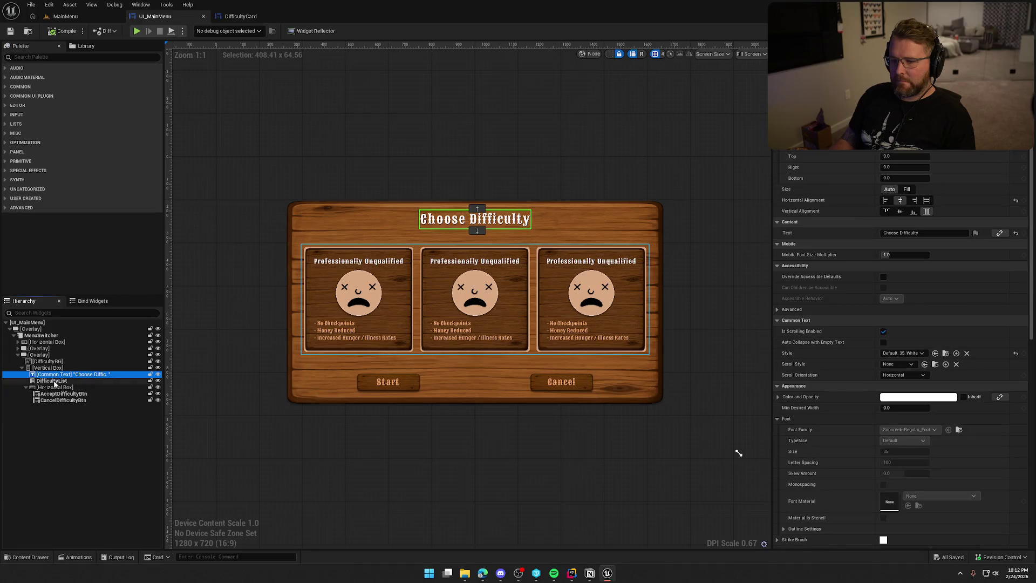
Try Fill vertical alignment on the Start/Cancel button row, then restore Center
left_click(54, 388)
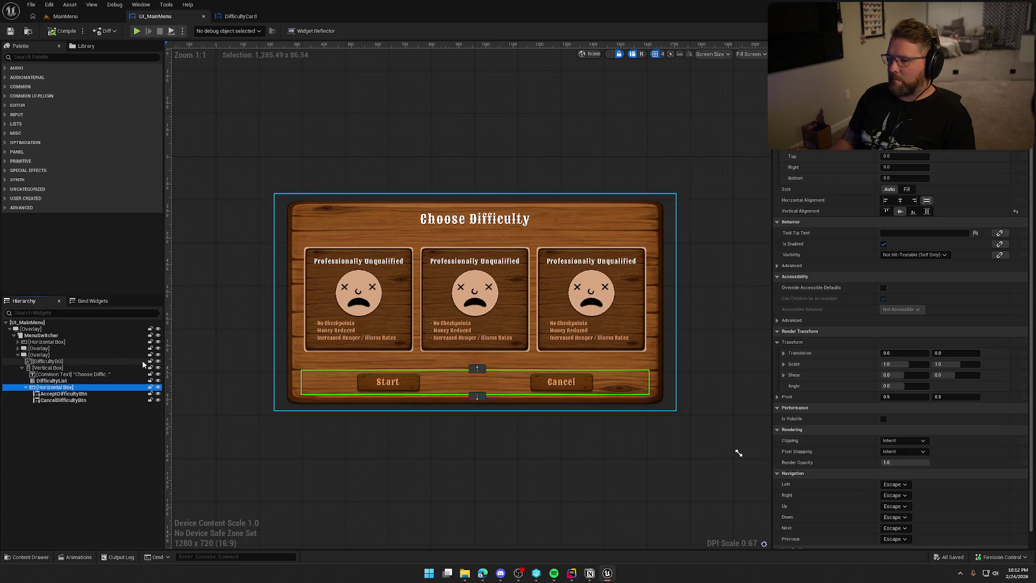
left_click(928, 212)
left_click(928, 211)
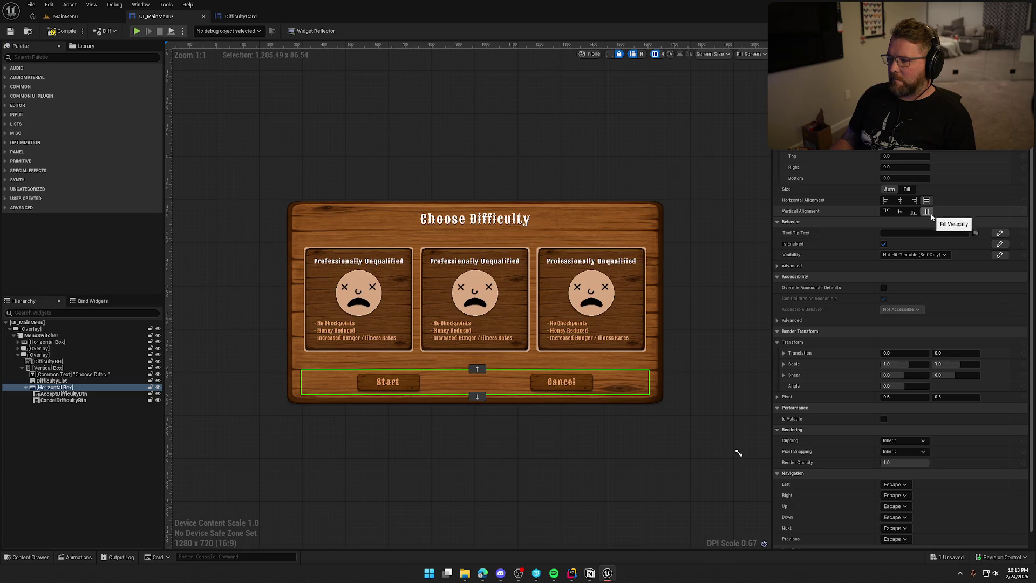
left_click(898, 212)
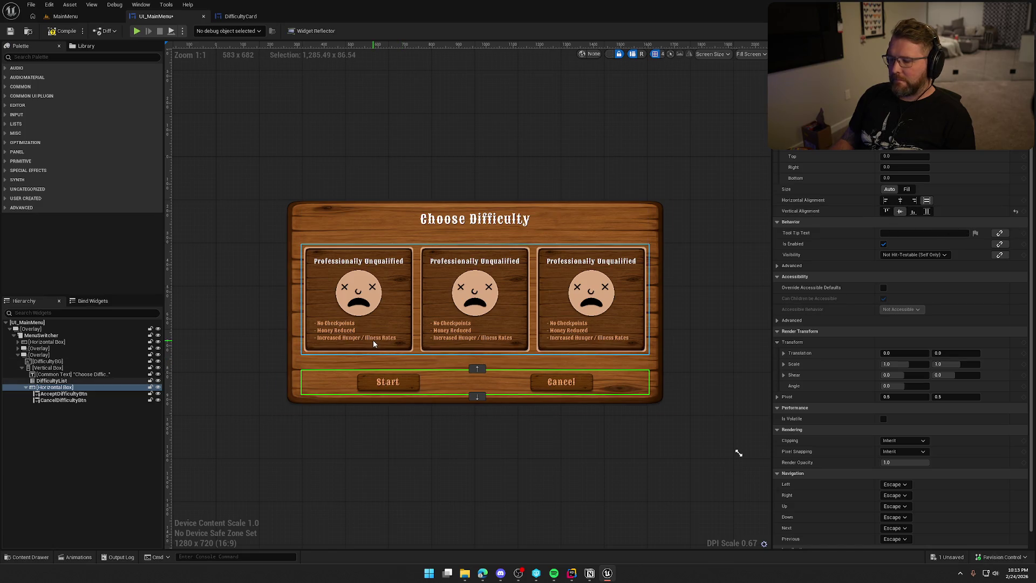
Try Fill vertical alignment on the difficulty card list, then restore Center
left_click(51, 380)
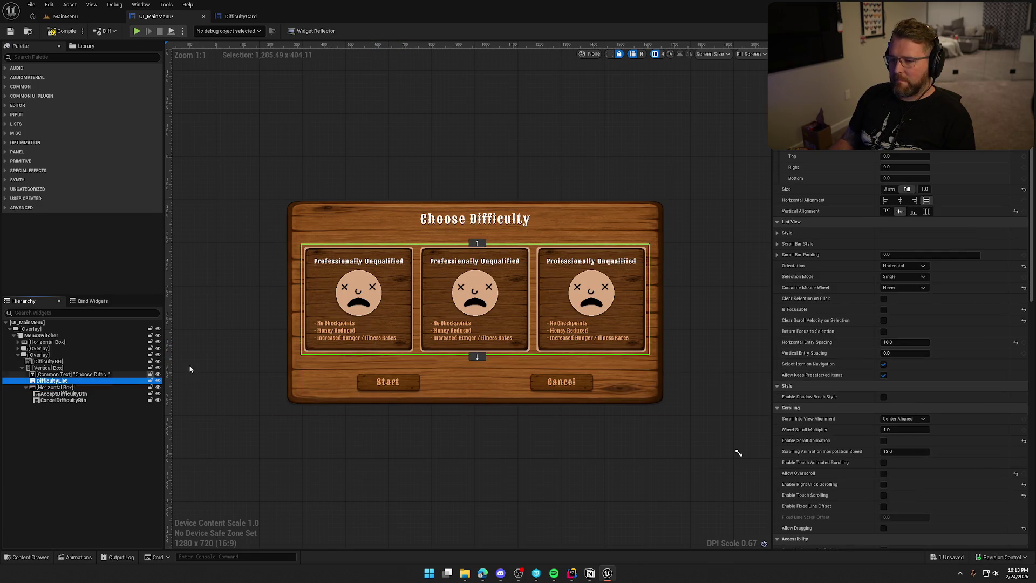
left_click(929, 213)
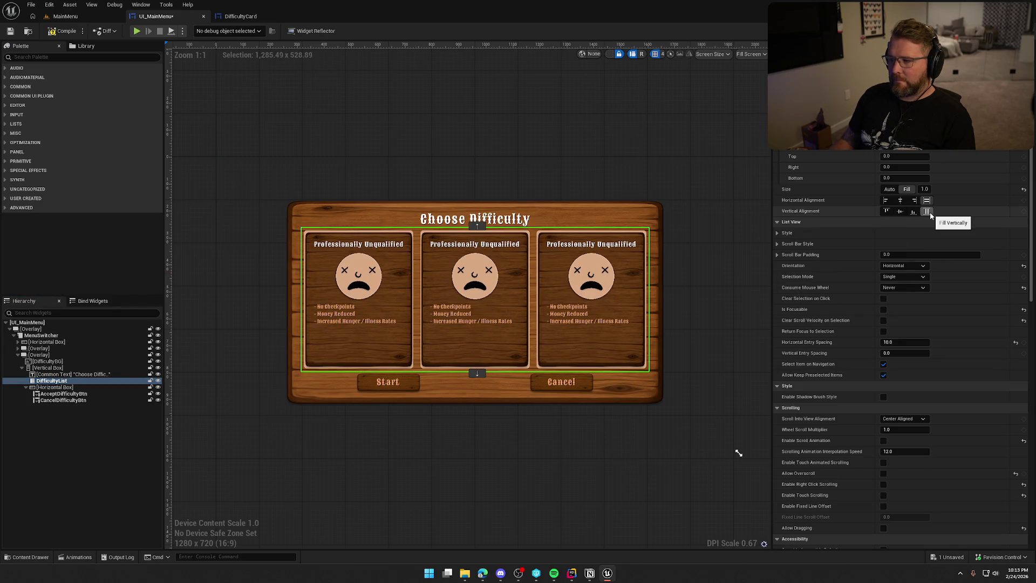
left_click(901, 214)
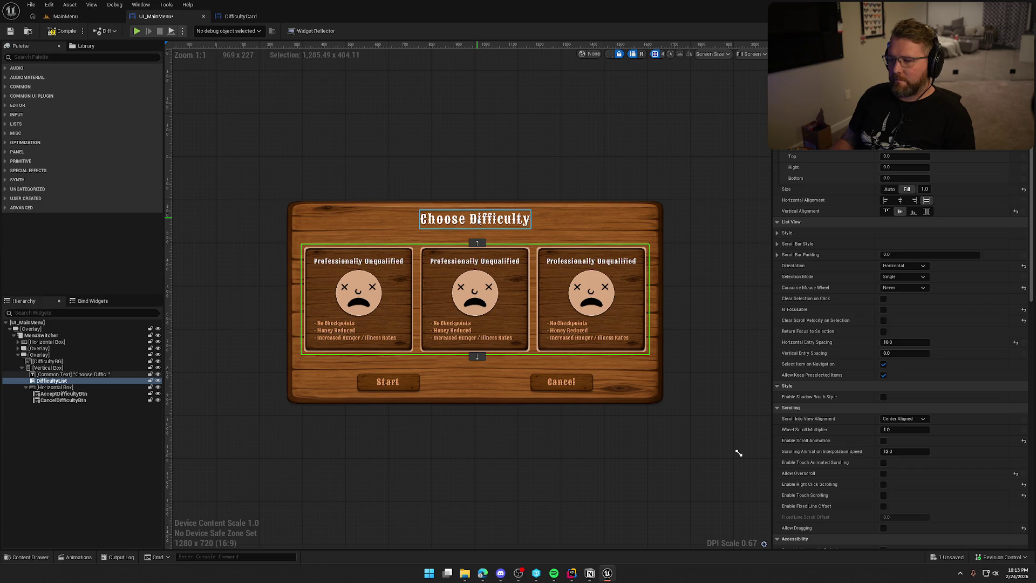
Set the Choose Difficulty title's Size to Fill so it takes the spare height
left_click(48, 375)
left_click(906, 189)
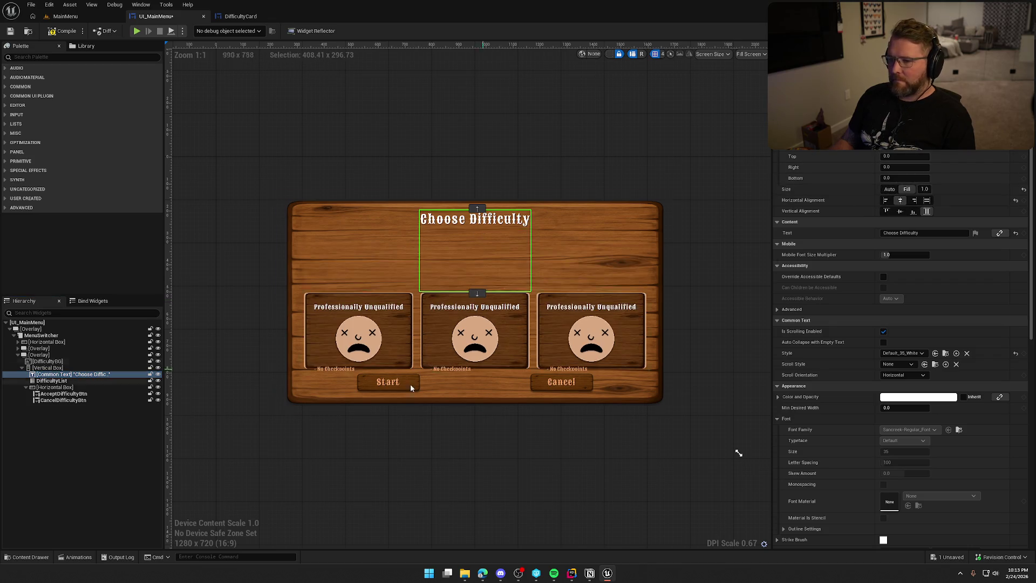
left_click(108, 387)
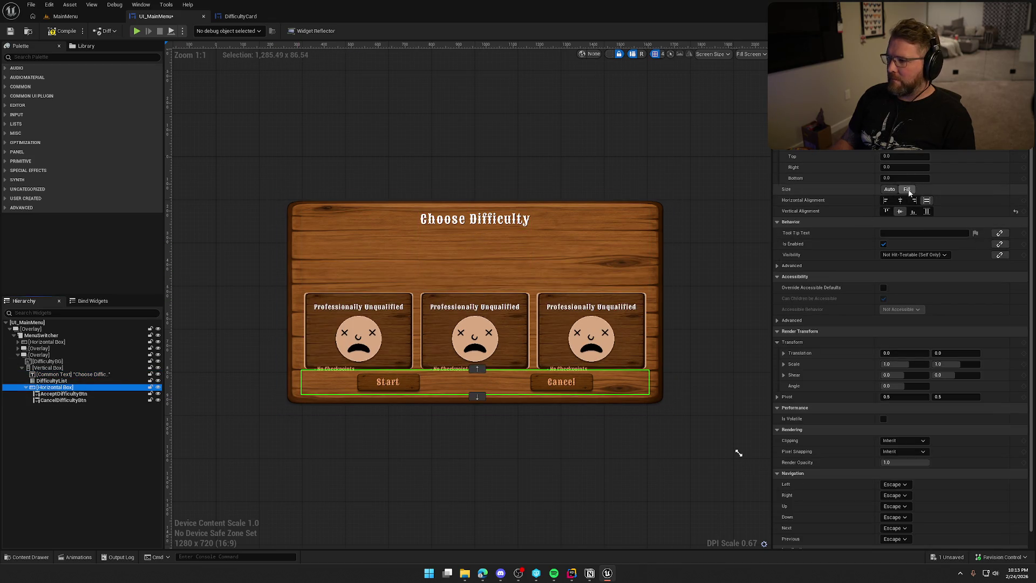
Set the Start/Cancel button row to Fill with a 0.5 share, after trying 0.1
left_click(907, 189)
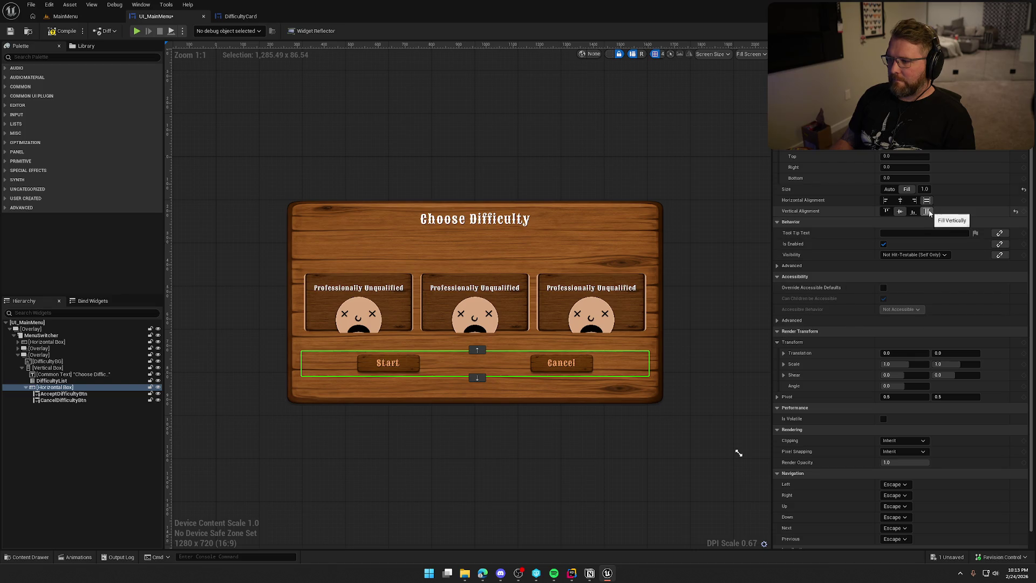
left_click(924, 189)
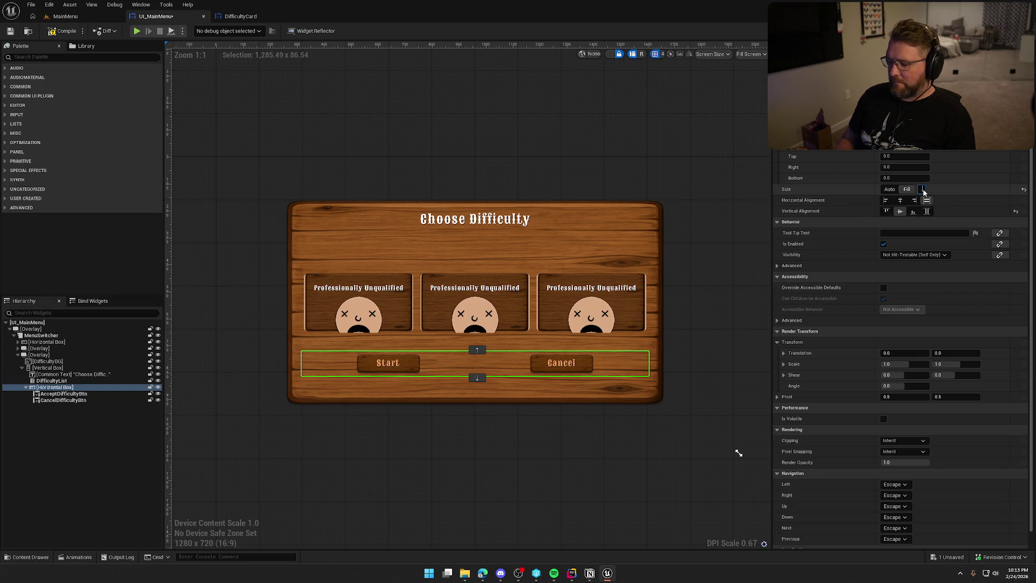
type("0.1")
key("Return")
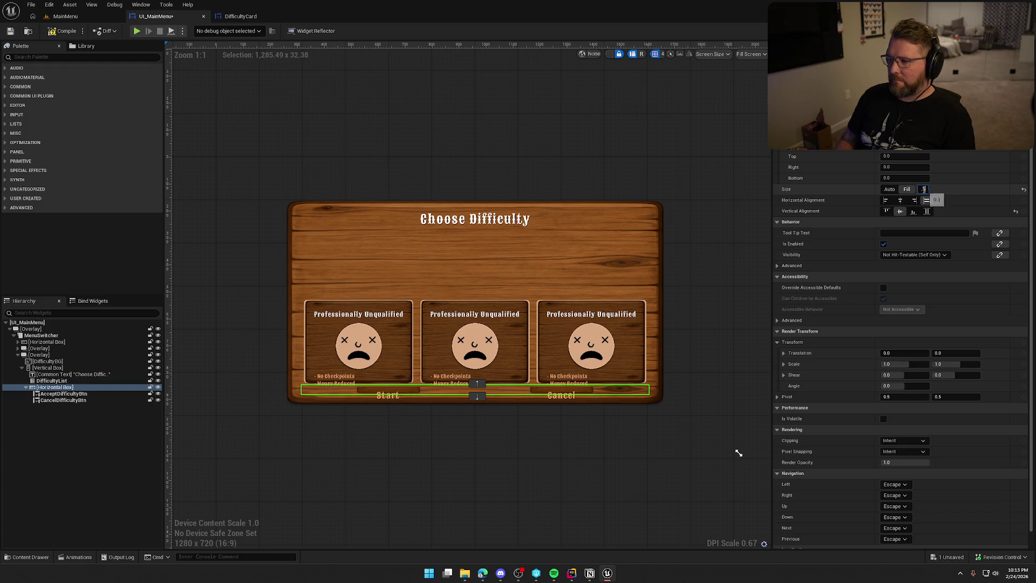
type("0.5")
key("Return")
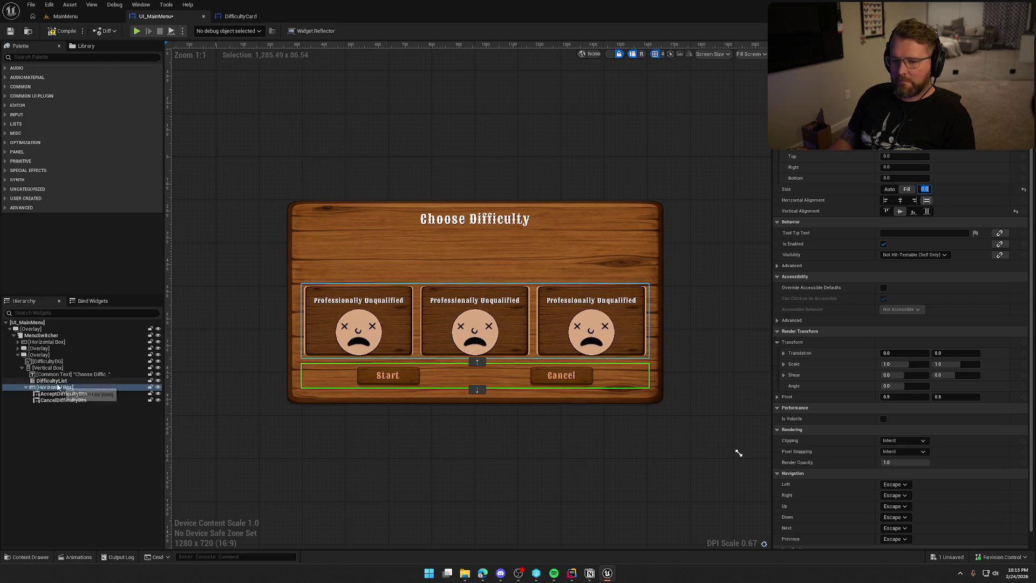
Settle the title's fill share at 0.15 after trying 0.5, 0.1, 0.25 and 0.3
left_click(65, 376)
left_click(924, 189)
type("0.5")
key("Return")
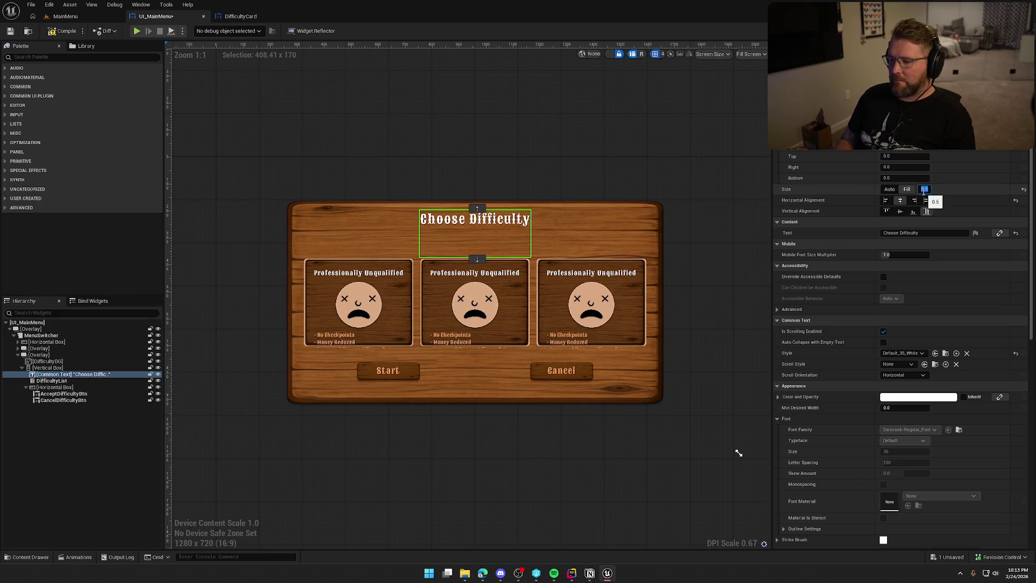
type("0.1")
key("Return")
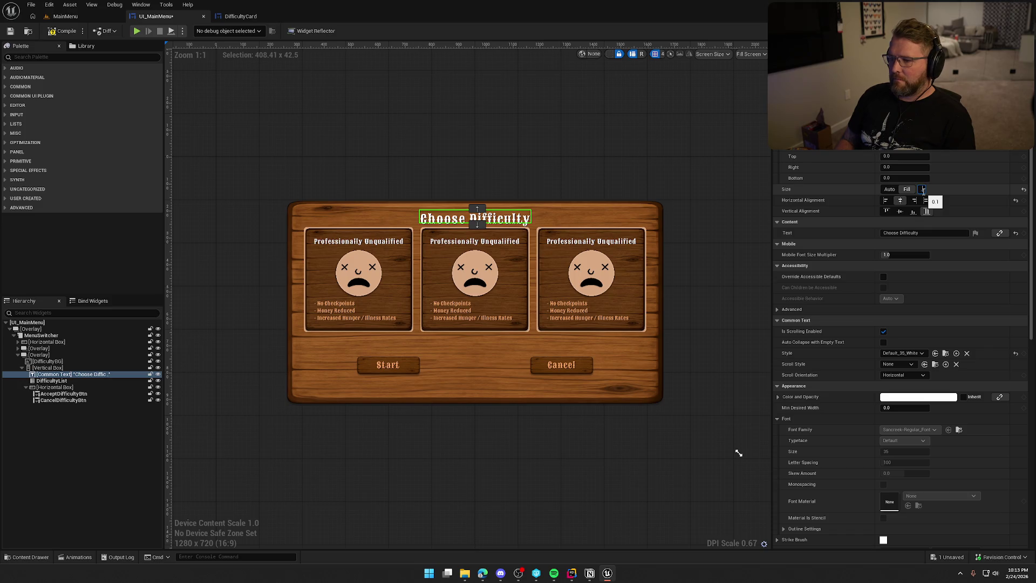
type("0.25")
key("Return")
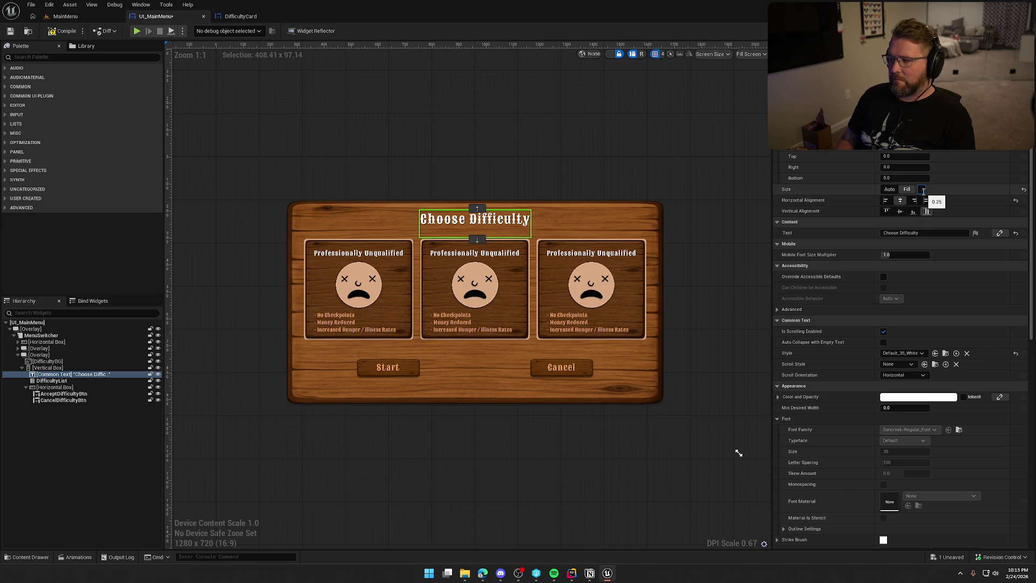
type("0.3")
key("Return")
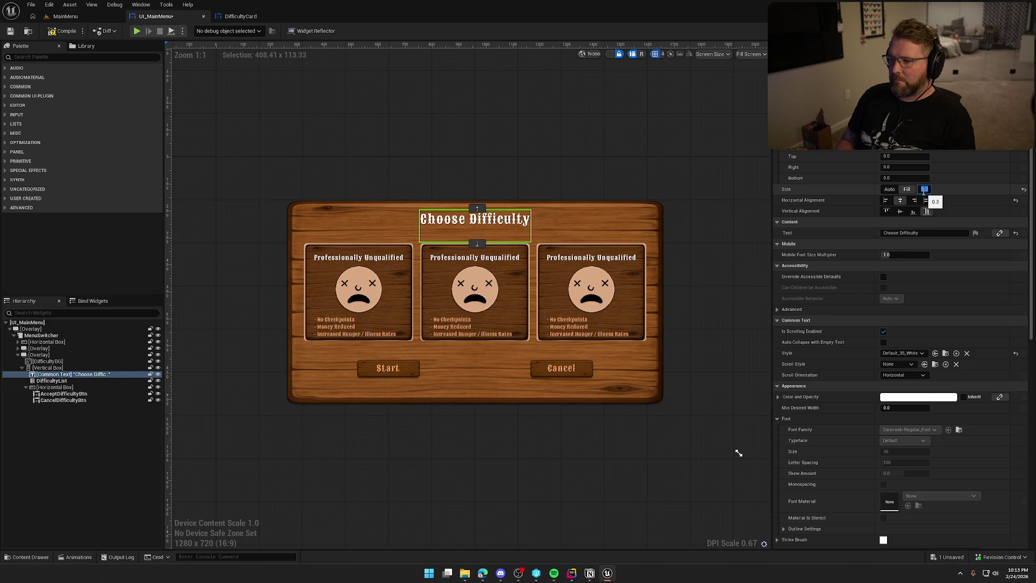
type("0.15")
key("Return")
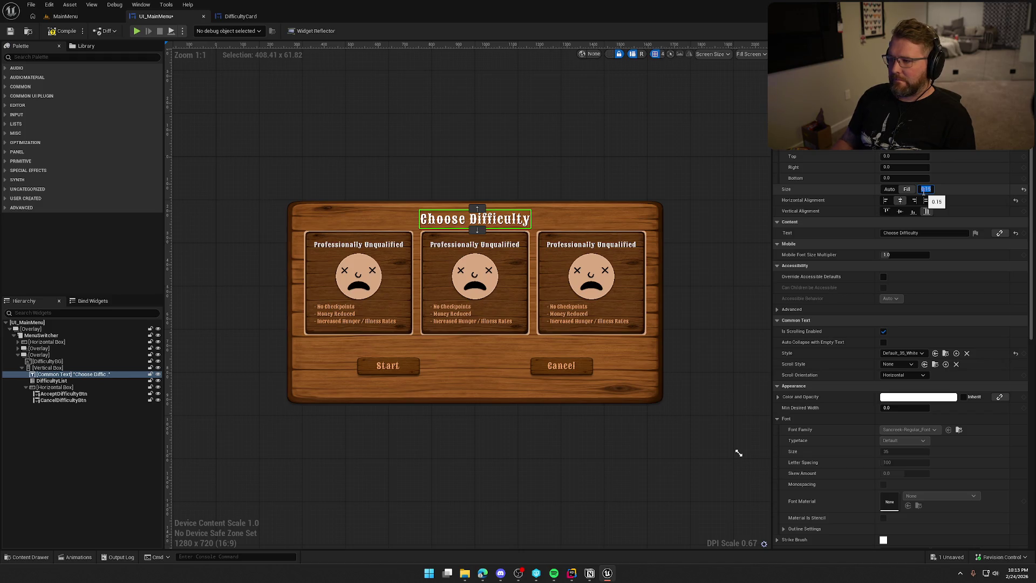
Give the title 10 units of bottom padding
left_click(893, 178)
type("10")
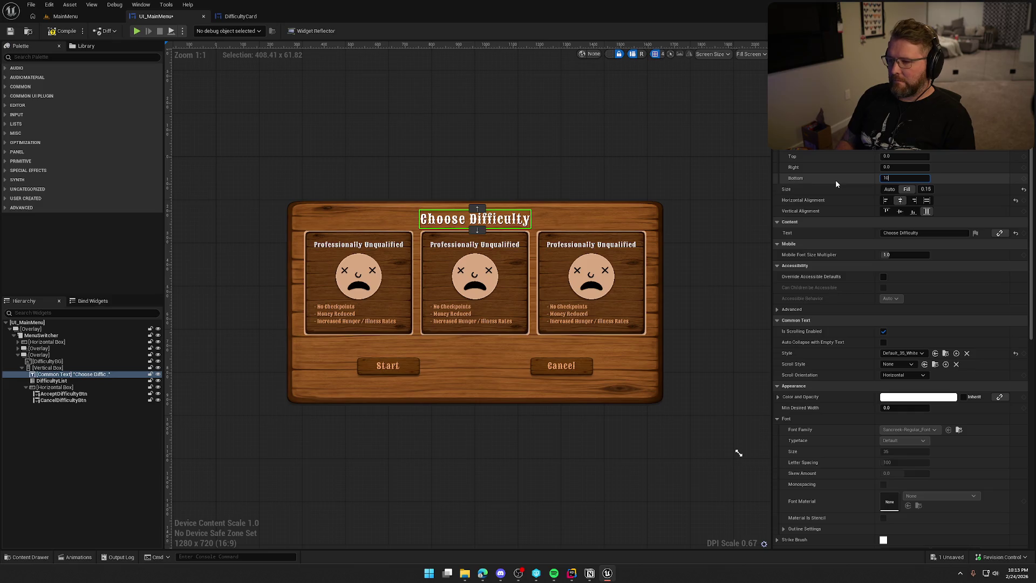
key("Return")
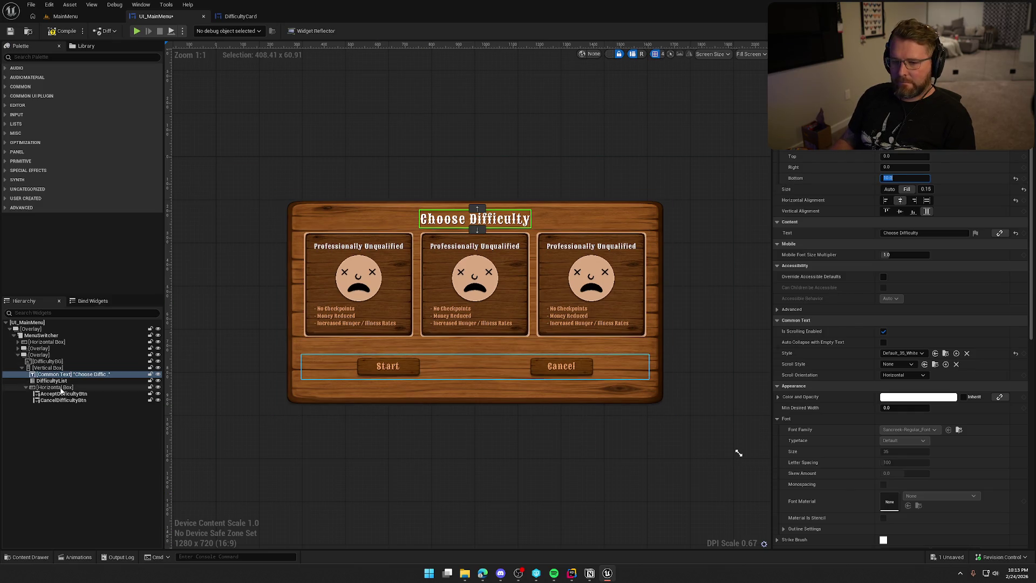
left_click(59, 388)
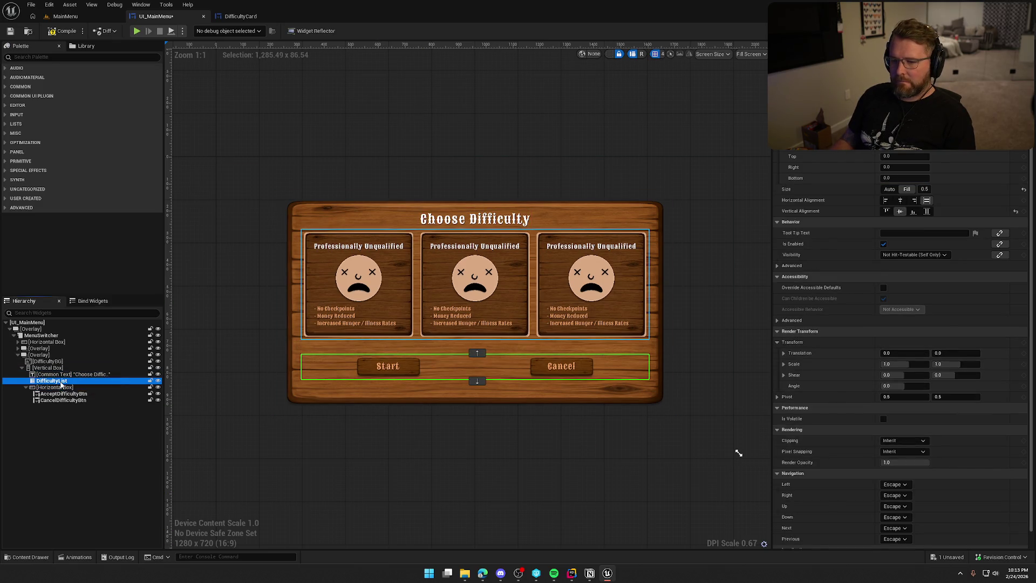
Recheck Fill on the difficulty card list, leaving it centred vertically
left_click(51, 381)
left_click(927, 211)
left_click(900, 212)
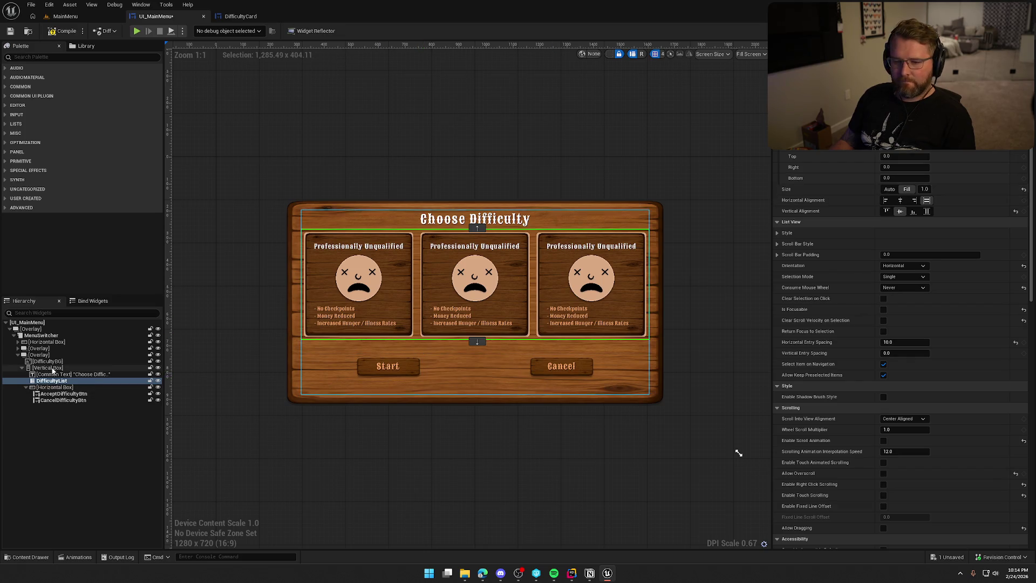
Return the title to Auto size and reset its bottom padding to 0
left_click(73, 374)
left_click(889, 190)
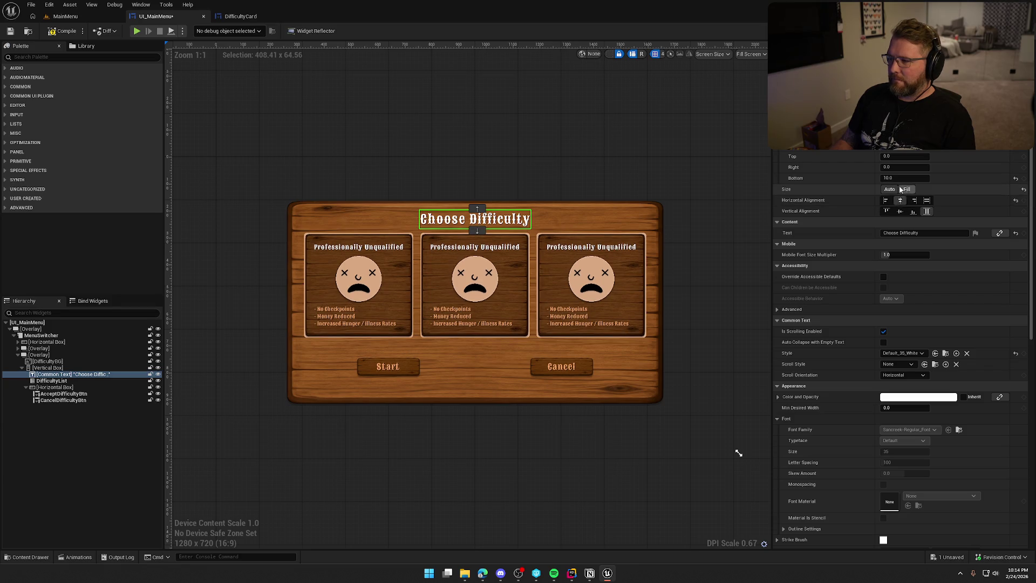
left_click(1016, 179)
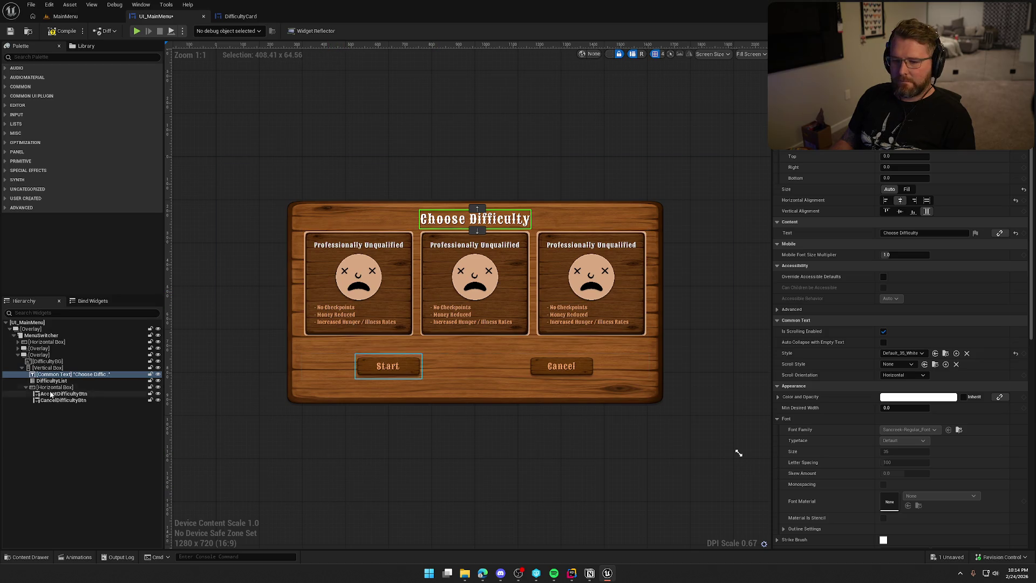
Return the Start/Cancel button row to Auto size and clear the selection
left_click(54, 387)
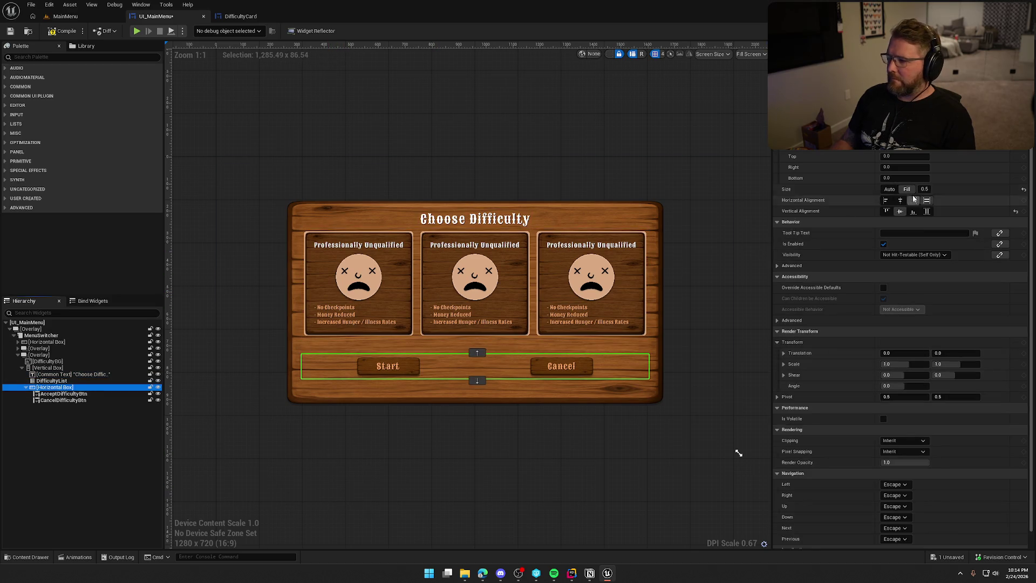
left_click(889, 190)
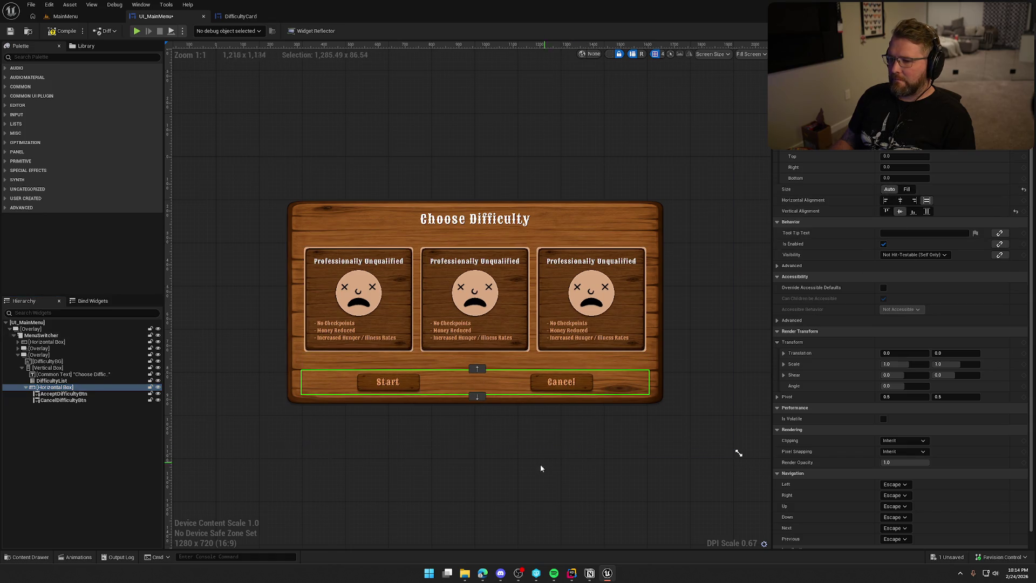
left_click(534, 494)
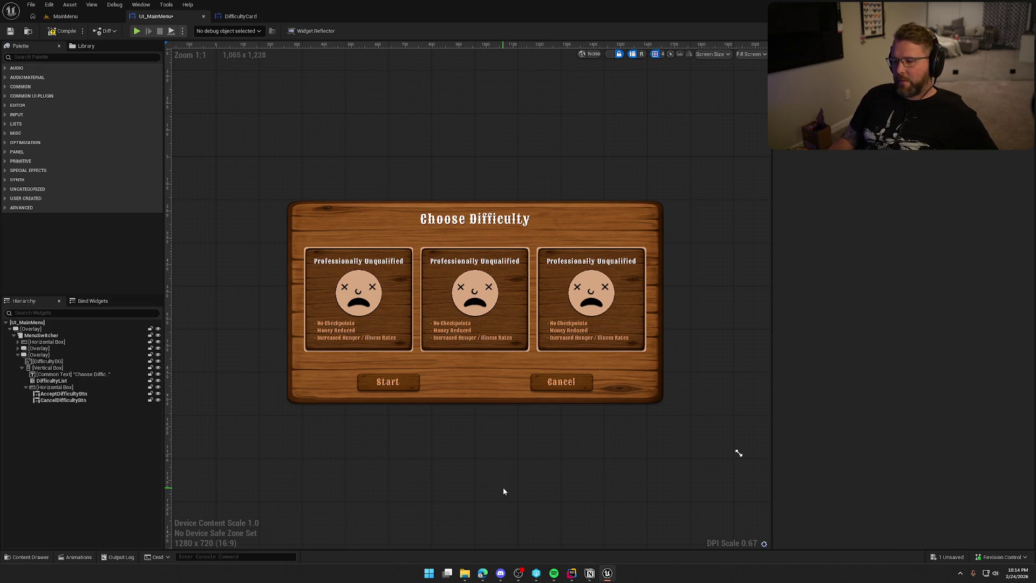
In DifficultyCard, lighten the background image tint to a brighter grey and compile
double_click(358, 249)
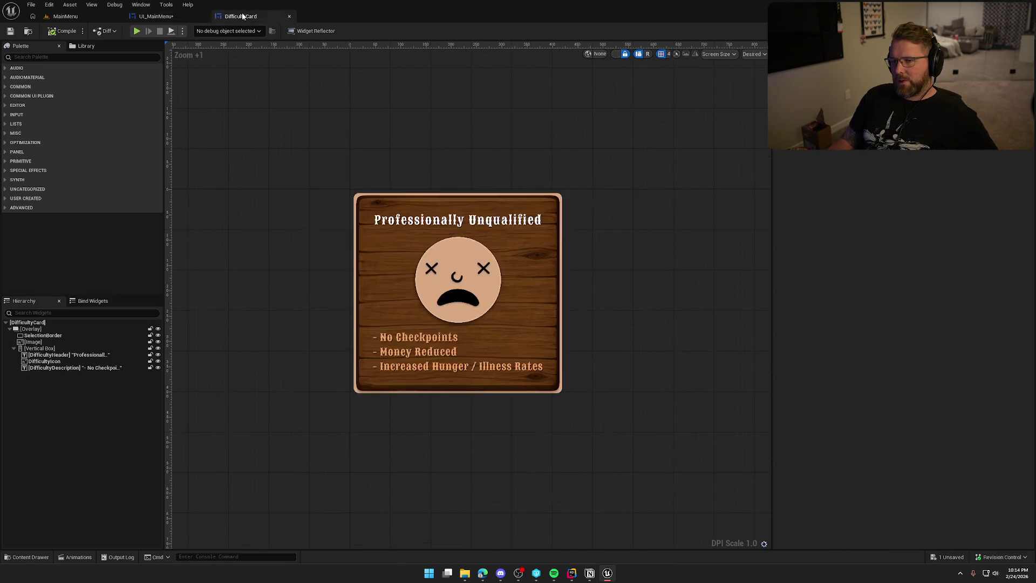
left_click(33, 342)
left_click(905, 245)
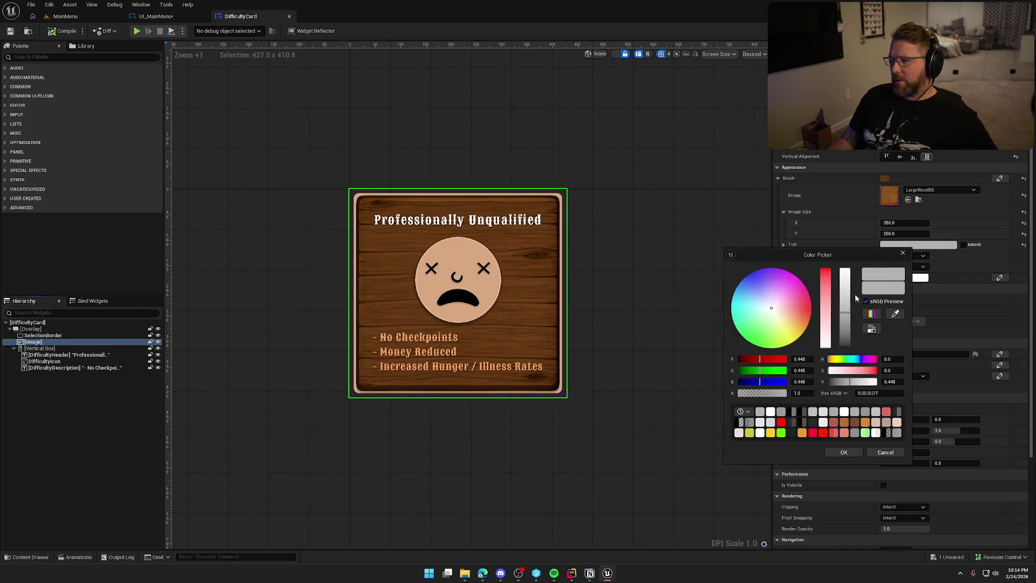
left_click_drag(849, 309, 844, 298)
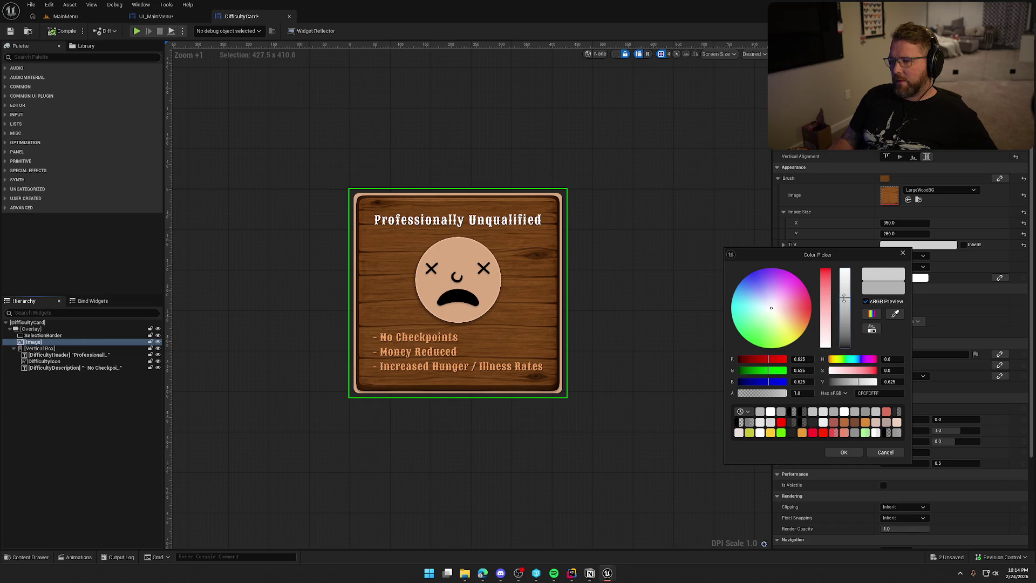
left_click(833, 452)
left_click(54, 32)
Retint the background image pale blue-grey with lower saturation, then go to the MainMenu level
left_click(41, 336)
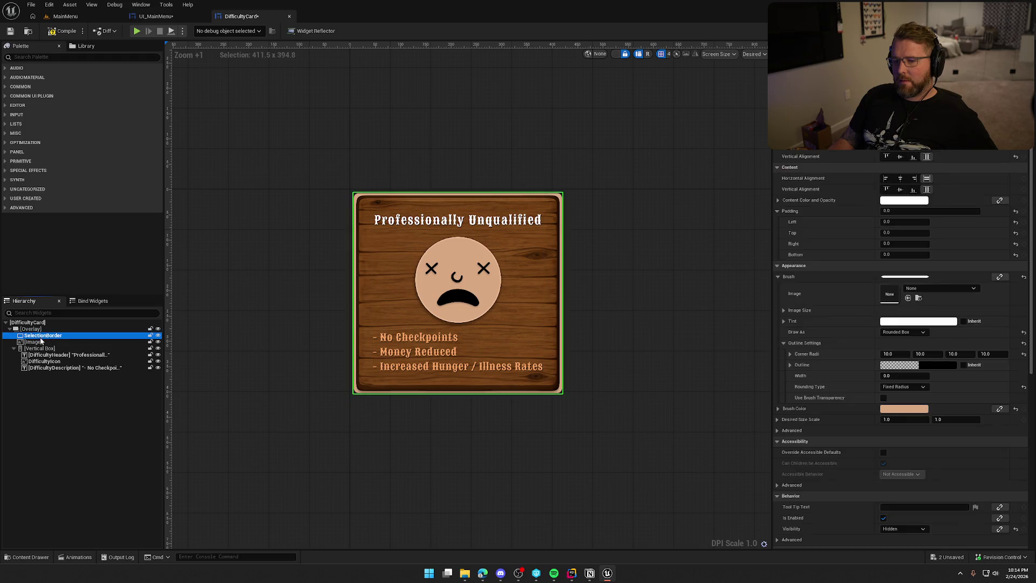
left_click(37, 341)
left_click(932, 246)
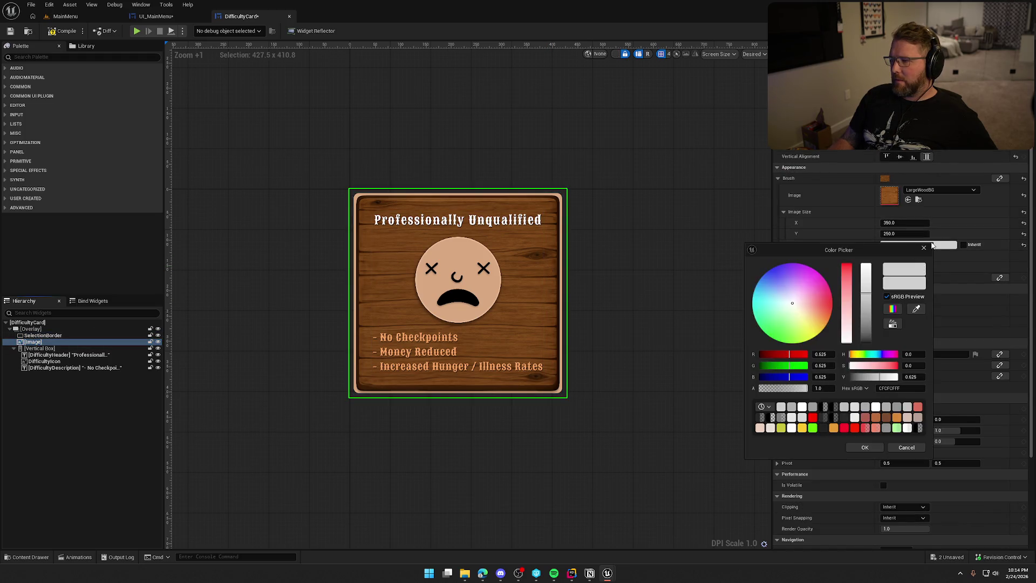
mouse_move(793, 309)
left_mouse_down()
mouse_move(815, 321)
mouse_move(770, 319)
mouse_move(770, 293)
left_mouse_up()
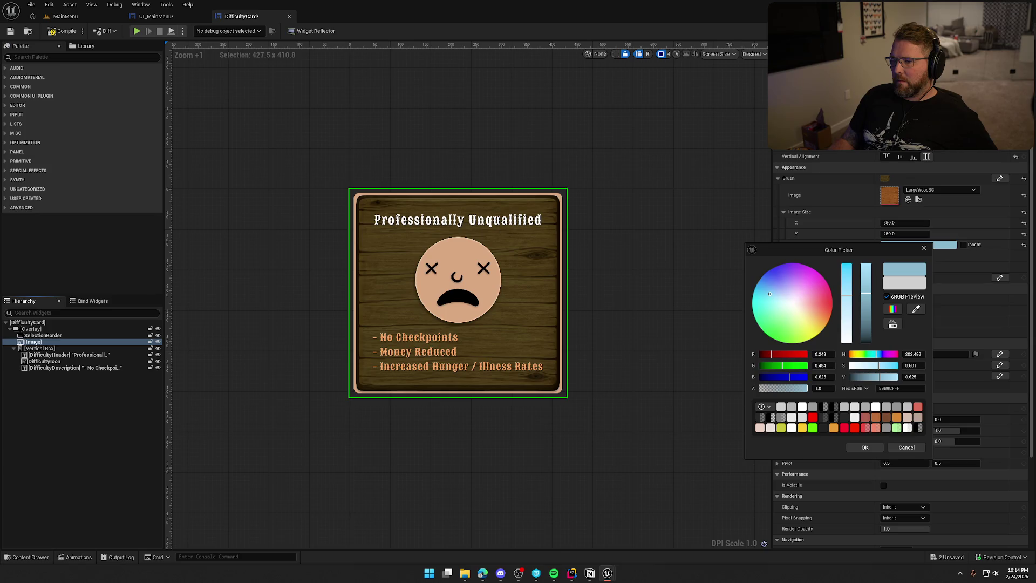
mouse_move(846, 304)
left_mouse_down()
mouse_move(865, 297)
mouse_move(865, 282)
left_mouse_up()
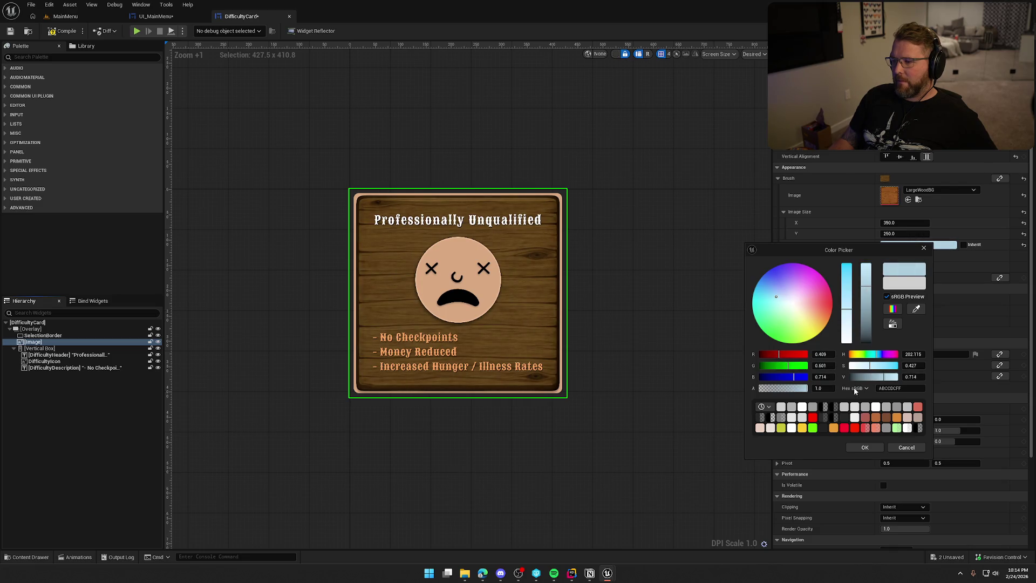
left_click(865, 448)
left_click(642, 247)
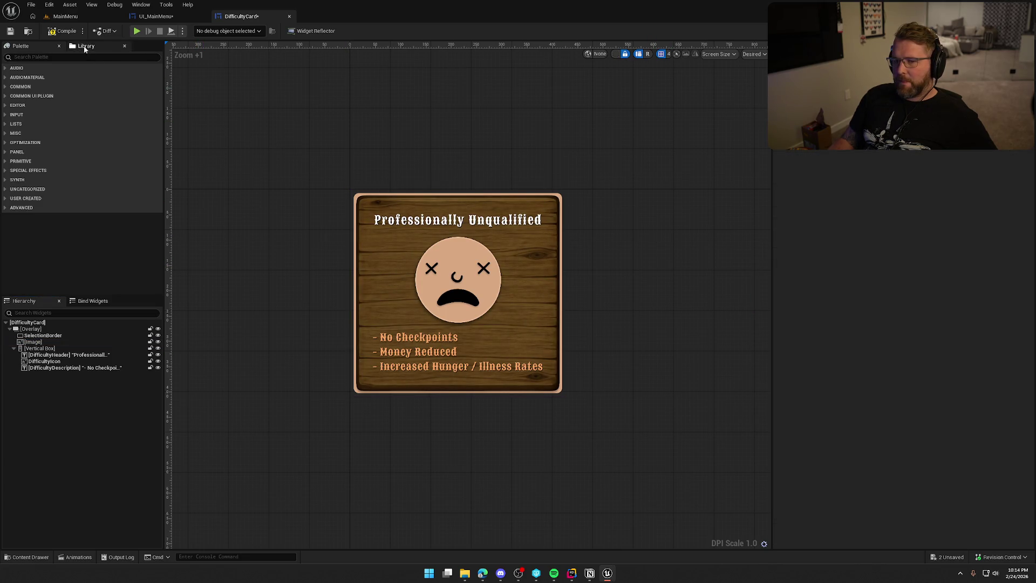
left_click(100, 17)
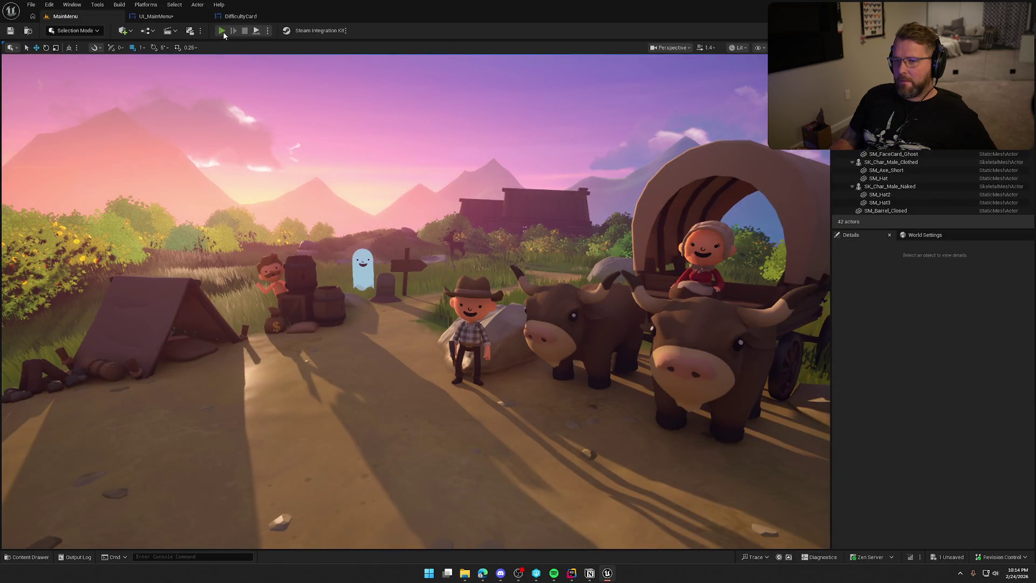
Play the level to preview the Choose Difficulty menu, then return to DifficultyCard
key("alt+p")
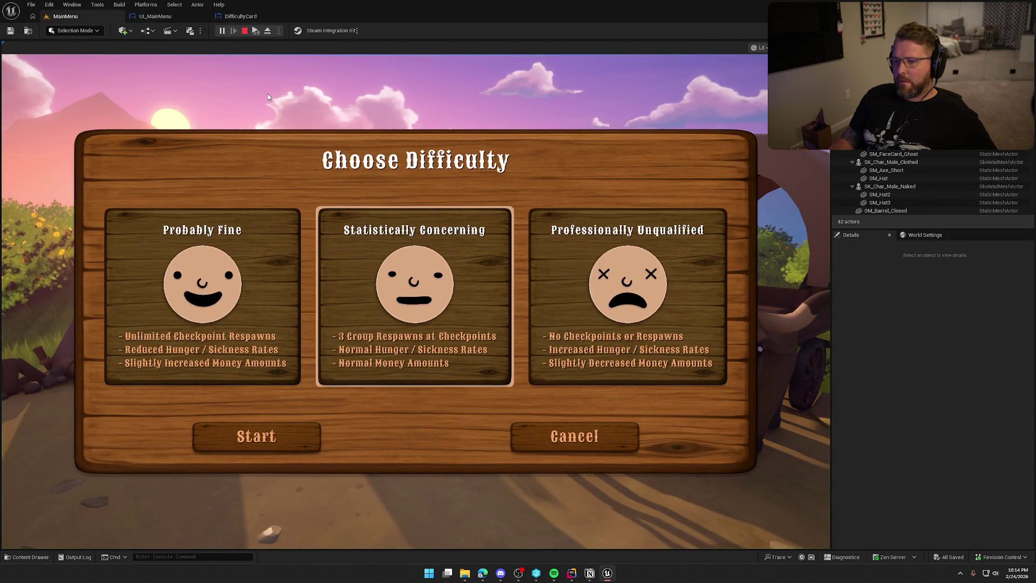
left_click(245, 17)
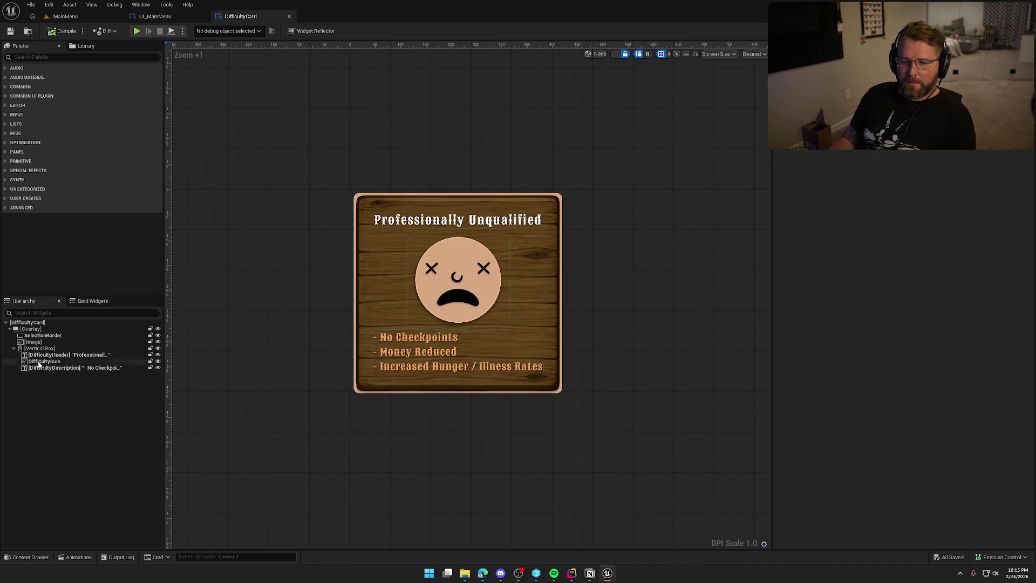
Change the card background image tint to a neutral grey of 0.615 RGB
left_click(32, 342)
left_click(914, 245)
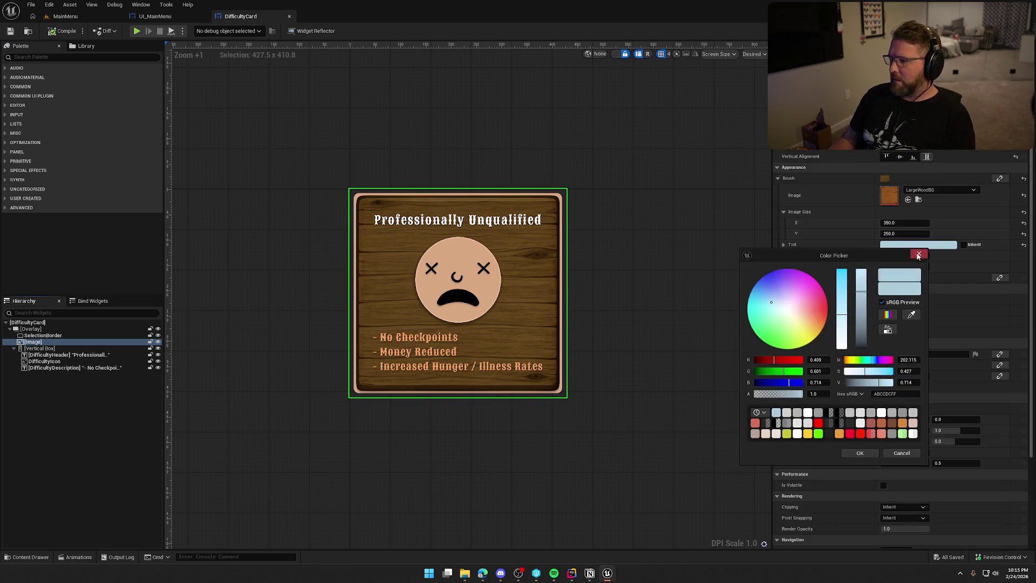
mouse_move(772, 305)
left_mouse_down()
mouse_move(789, 302)
mouse_move(787, 311)
left_mouse_up()
mouse_move(863, 294)
left_mouse_down()
mouse_move(861, 335)
mouse_move(860, 300)
left_mouse_up()
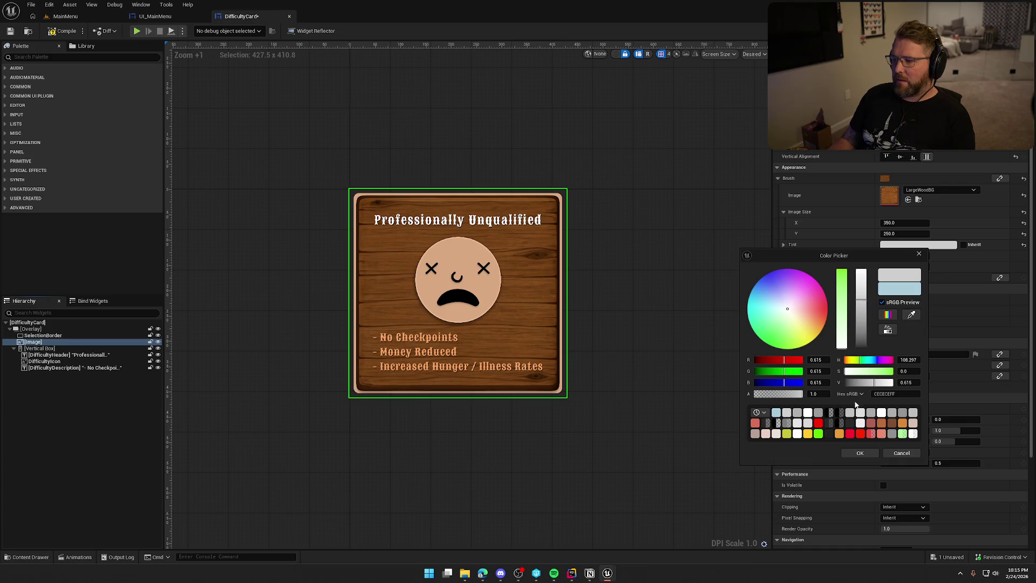
left_click(859, 455)
left_click(656, 243)
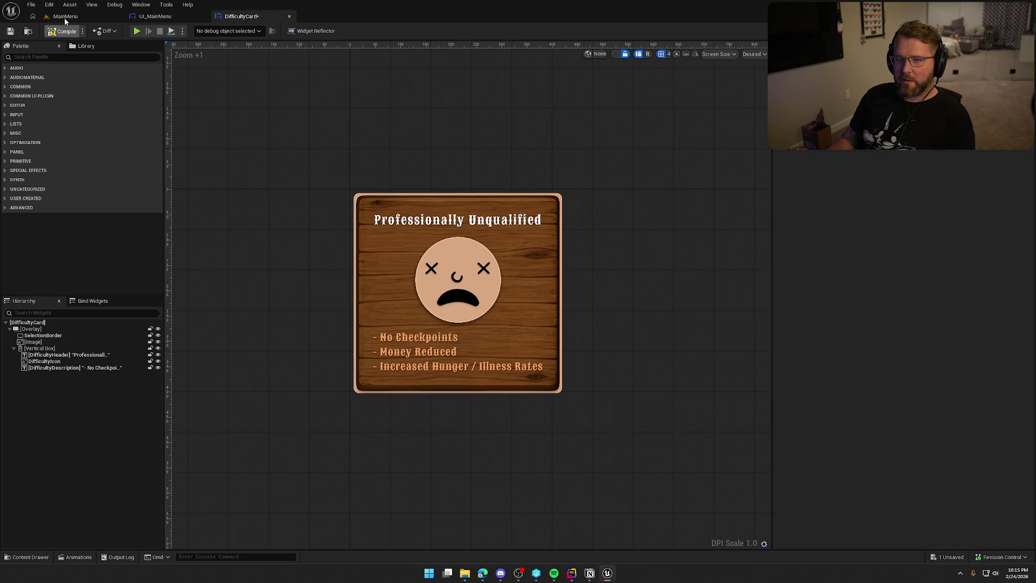
Play-test the MainMenu level to check the grey cards, then return to DifficultyCard
left_click(63, 17)
left_click(221, 30)
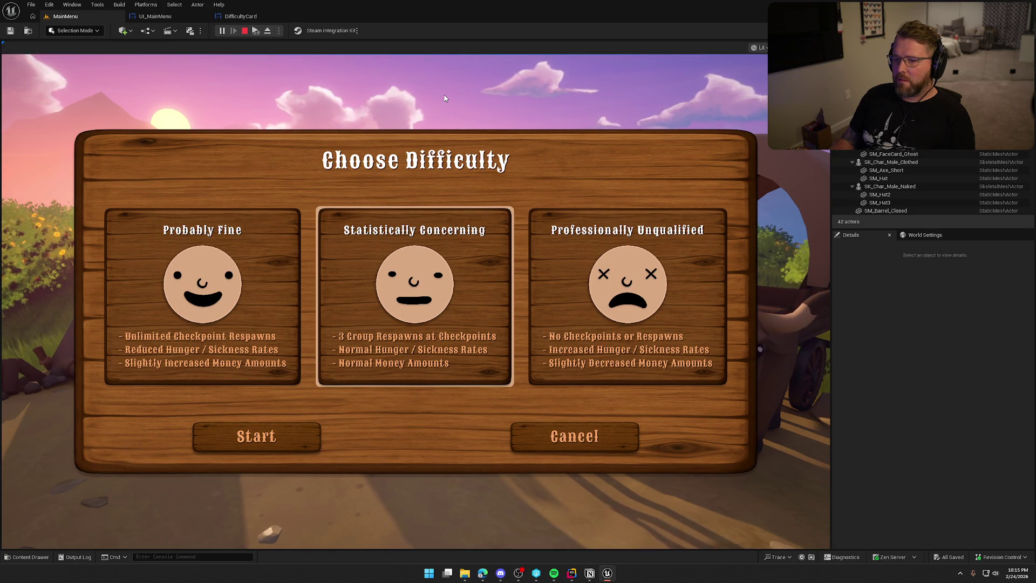
left_click(243, 17)
Raise the background image tint's Value to a lighter grey of 0.745
left_click(33, 342)
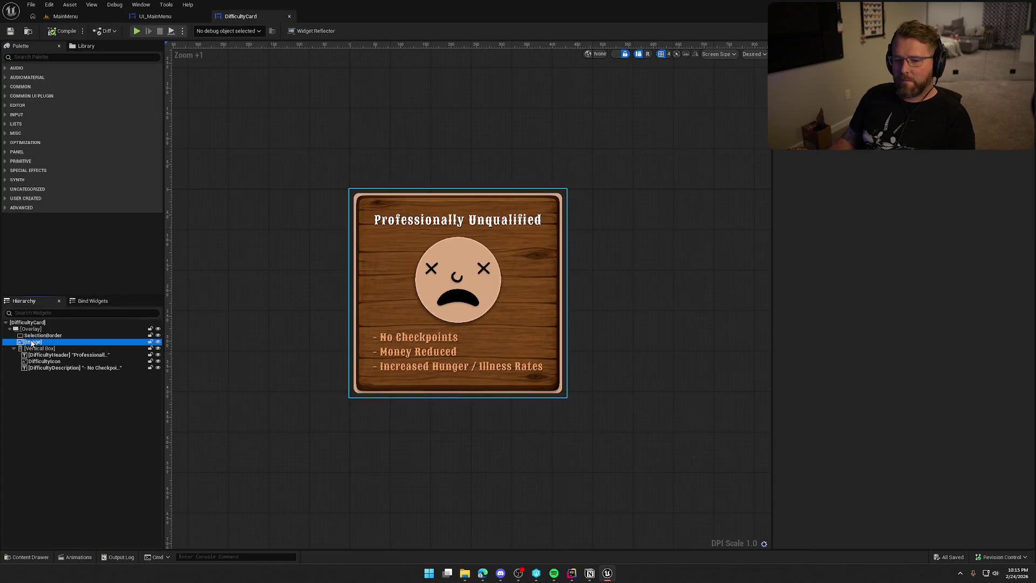
left_click(917, 245)
left_click_drag(873, 289, 874, 287)
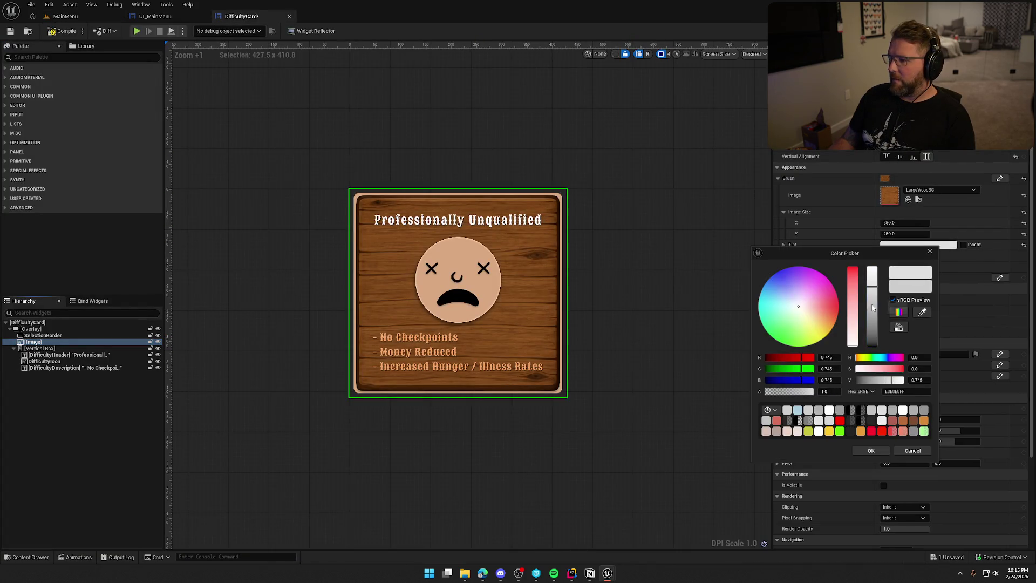
left_click(876, 454)
left_click(632, 219)
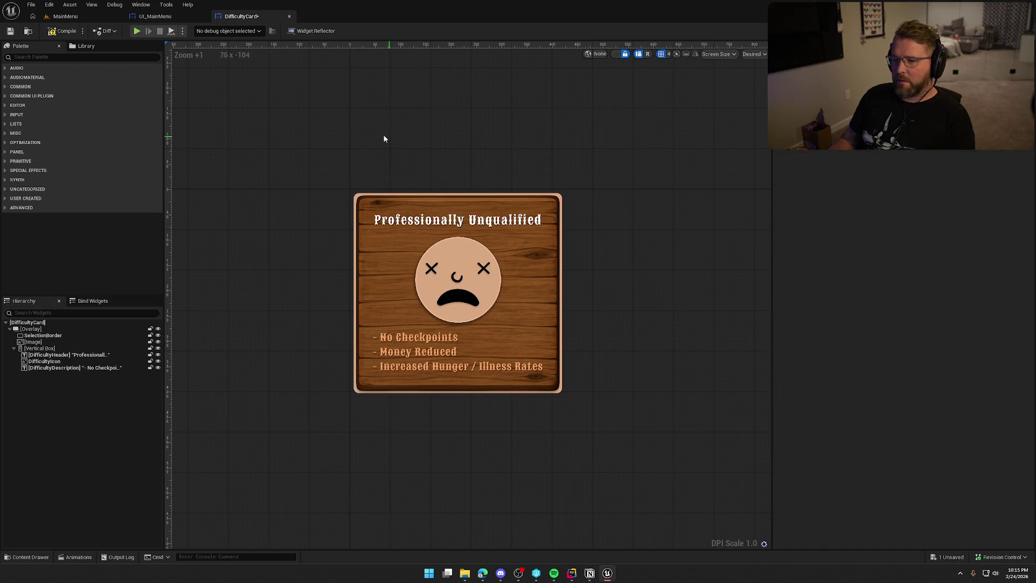
Play-test the MainMenu level to see the lighter cards, then open UI_MainMenu
left_click(65, 16)
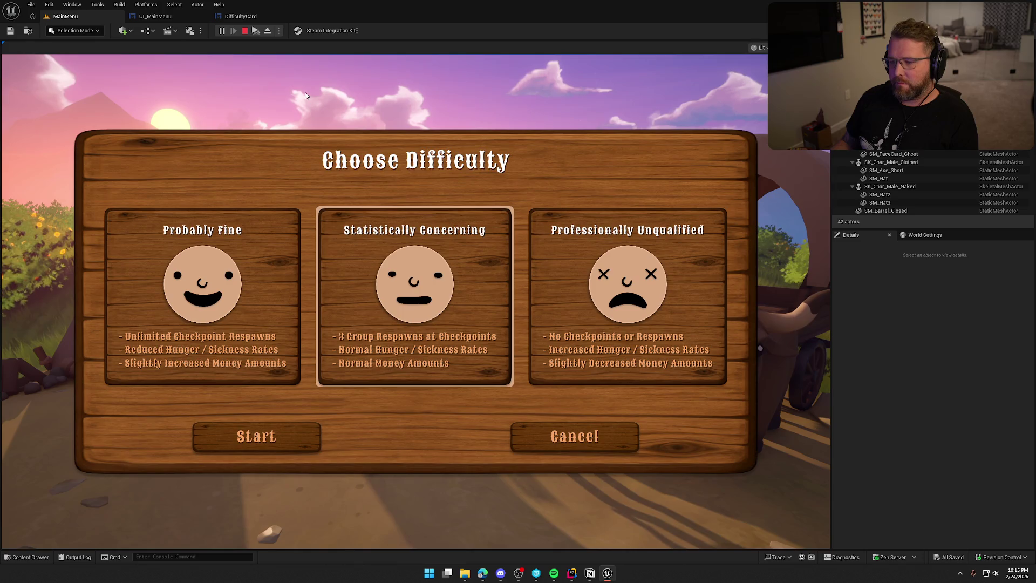
key("Escape")
left_click(167, 17)
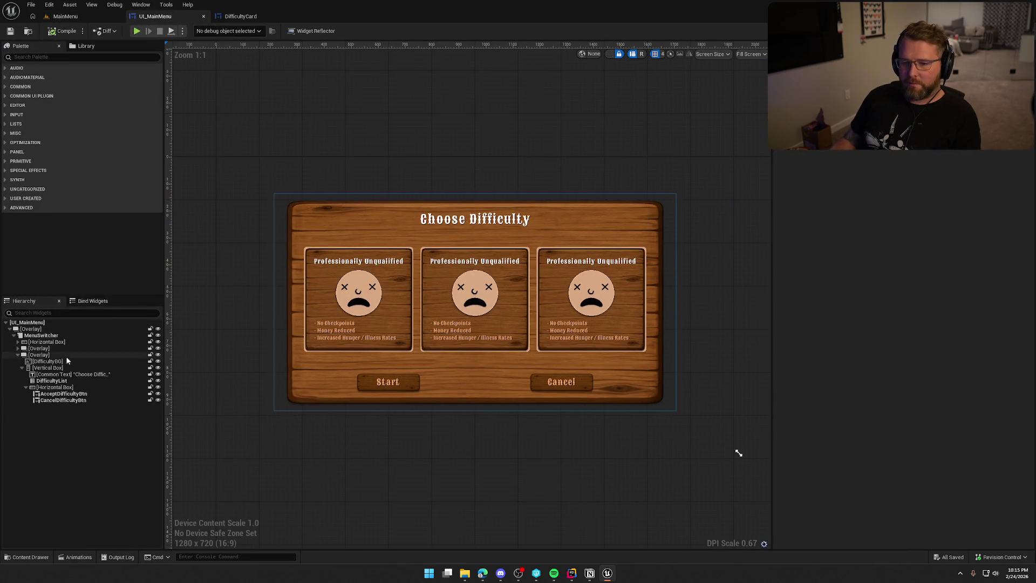
Try rotating the DifficultyBG panel's Render Transform Angle to 180, undo it, and return to MainMenu
left_click(48, 361)
scroll(854, 451, "down", 2)
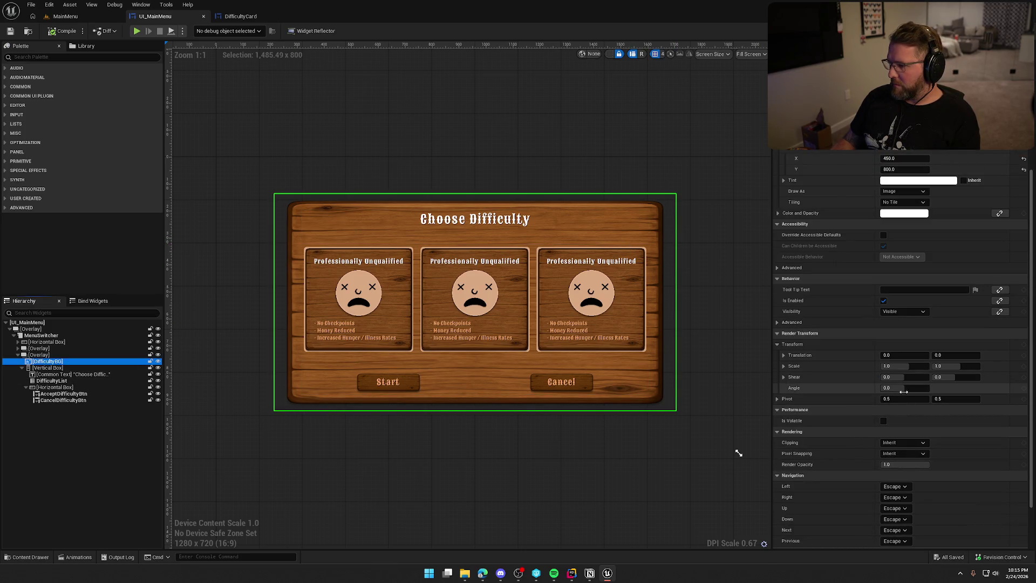
left_click_drag(901, 388, 971, 388)
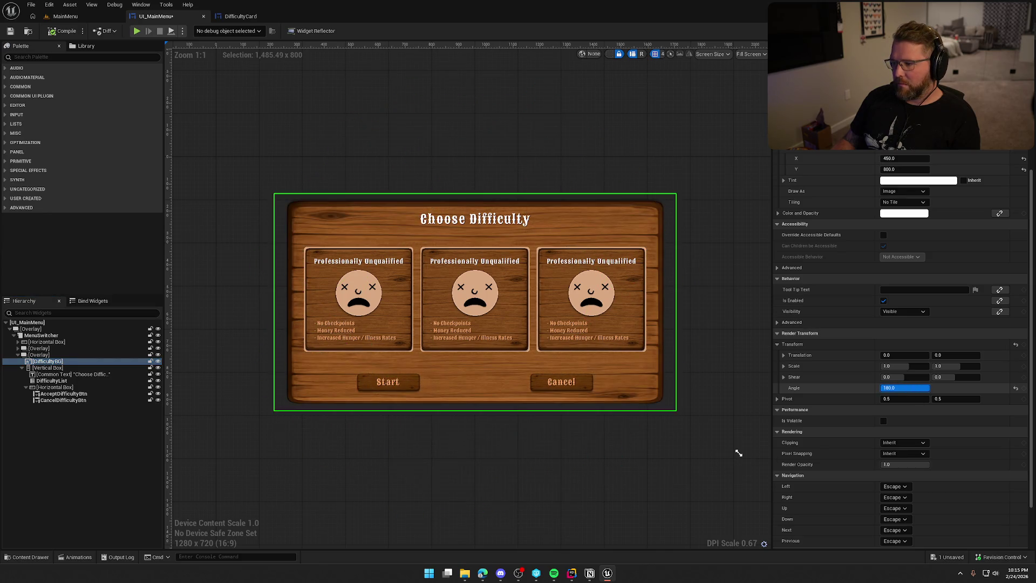
left_click(494, 458)
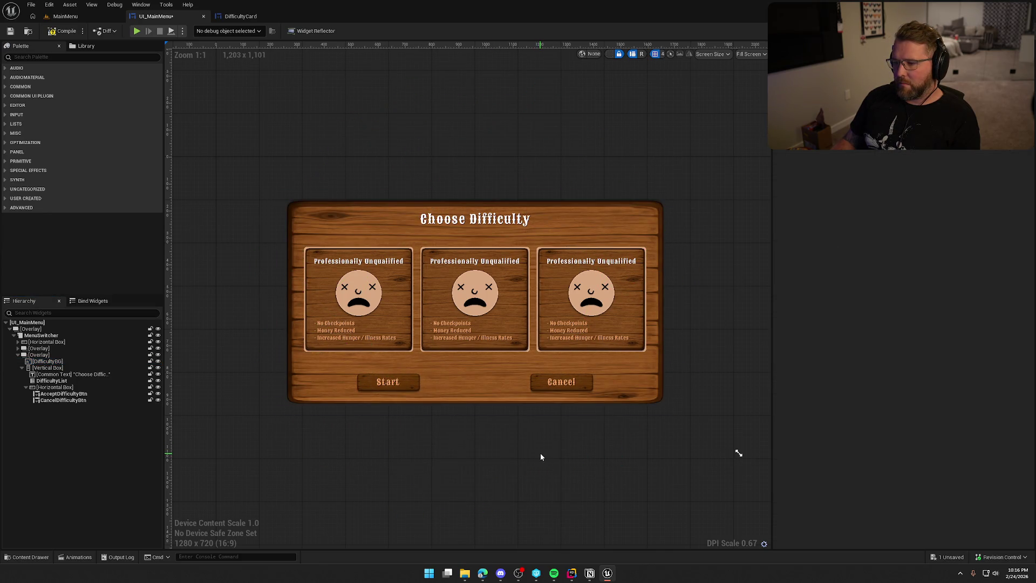
key("ctrl+z")
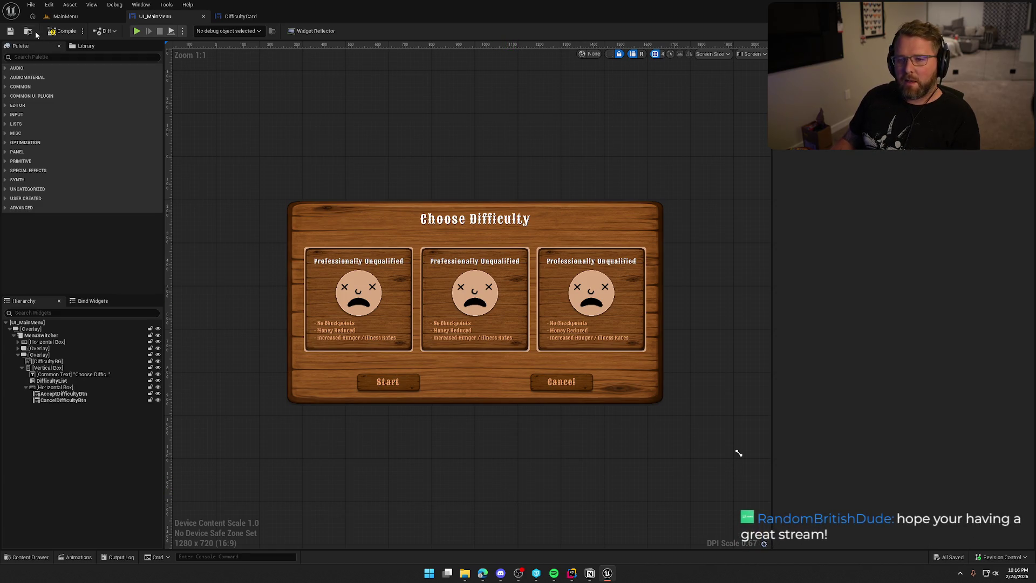
left_click(65, 16)
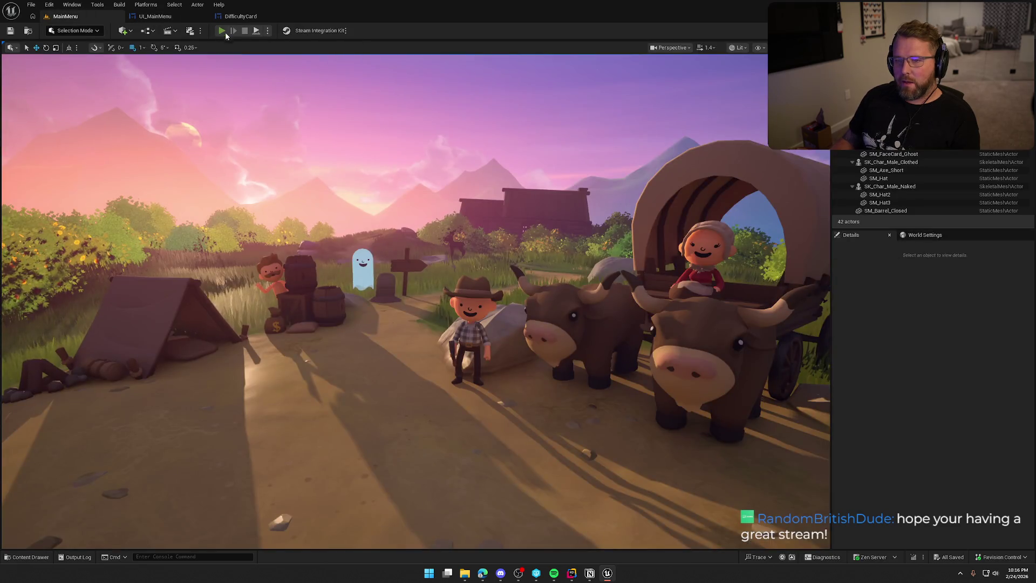
Play-test the difficulty menu with the unrotated background, then stop and return to UI_MainMenu
left_click(222, 31)
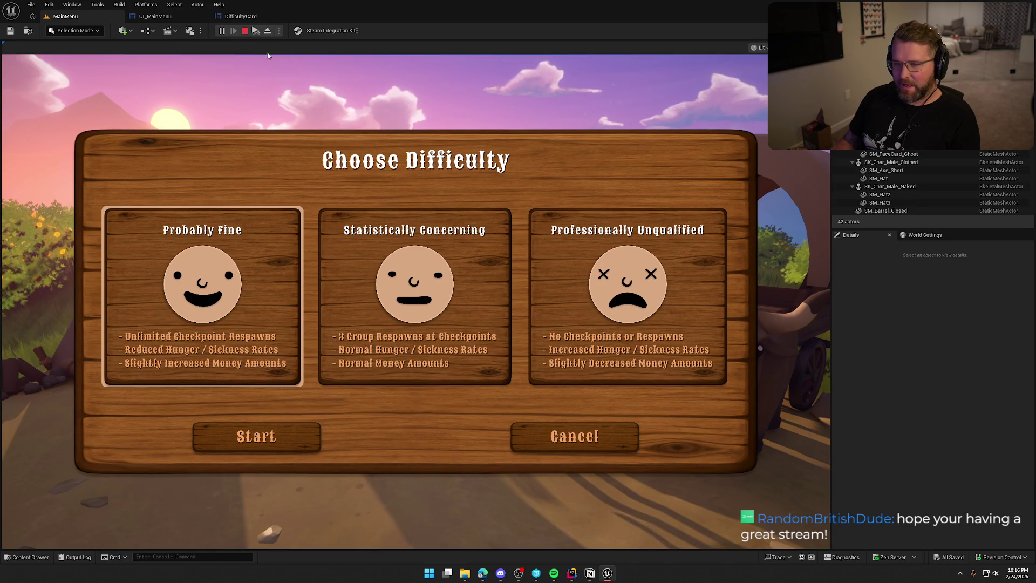
left_click(244, 30)
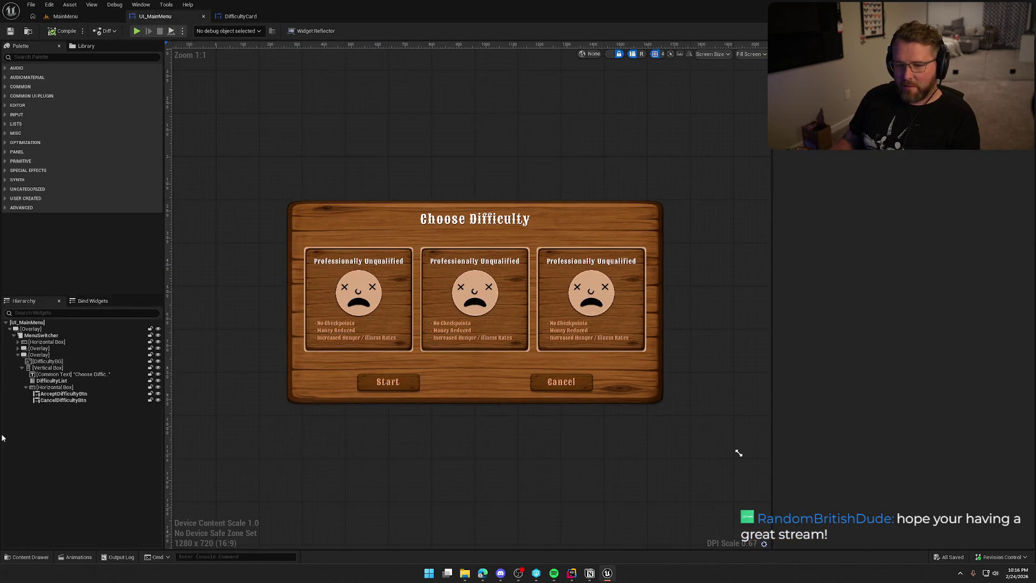
Set DifficultyBG's Brush Image Size Y to 700, then switch to the MainMenu level
left_click(56, 363)
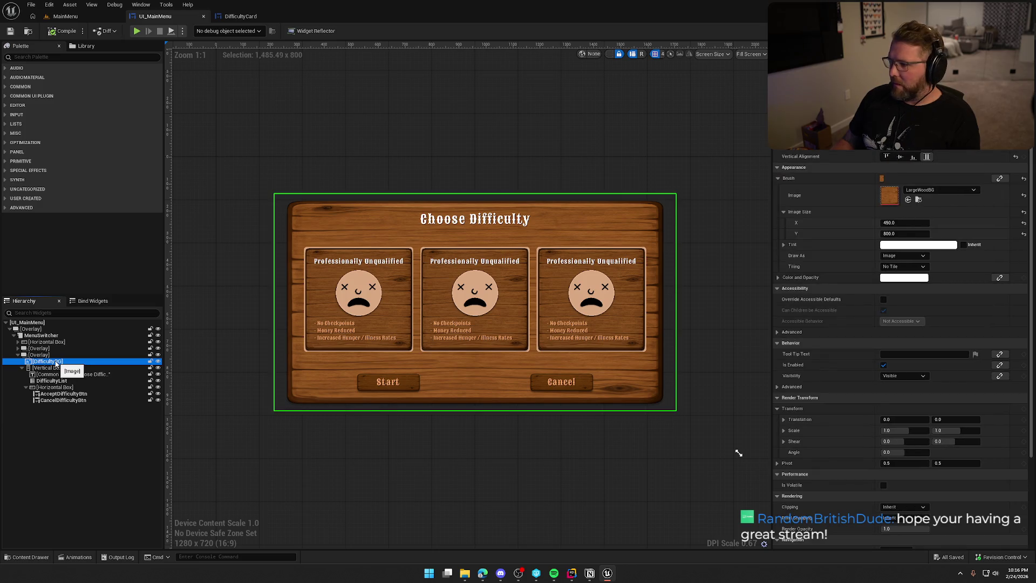
left_click(905, 234)
type("703.520447")
key("Return")
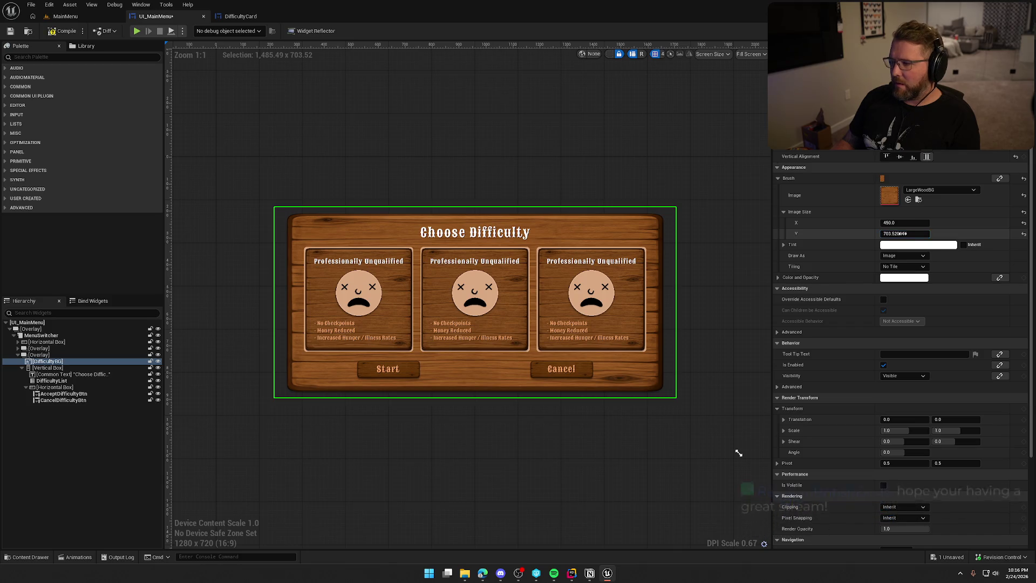
left_click(903, 234)
type("700")
key("Return")
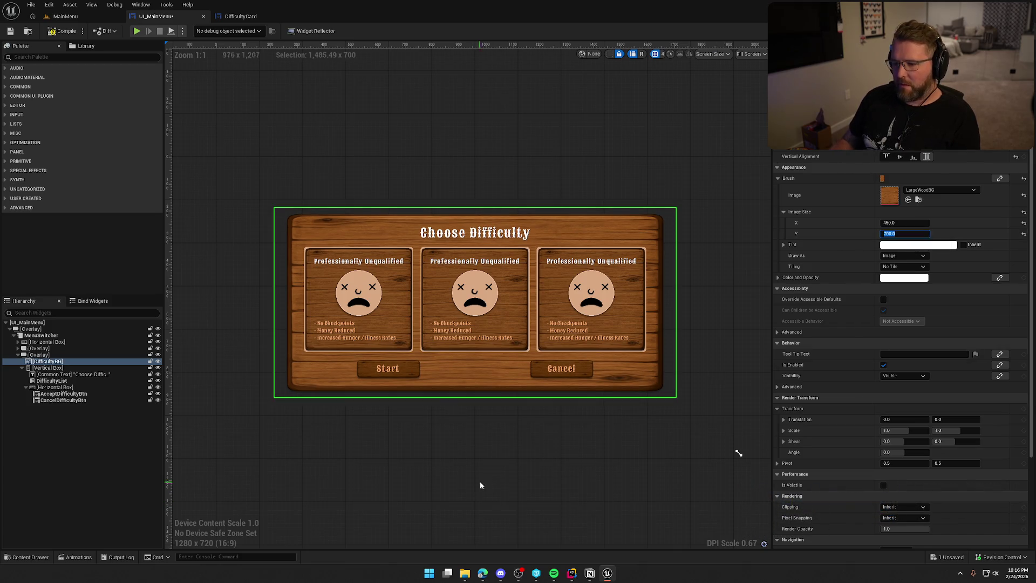
left_click(447, 432)
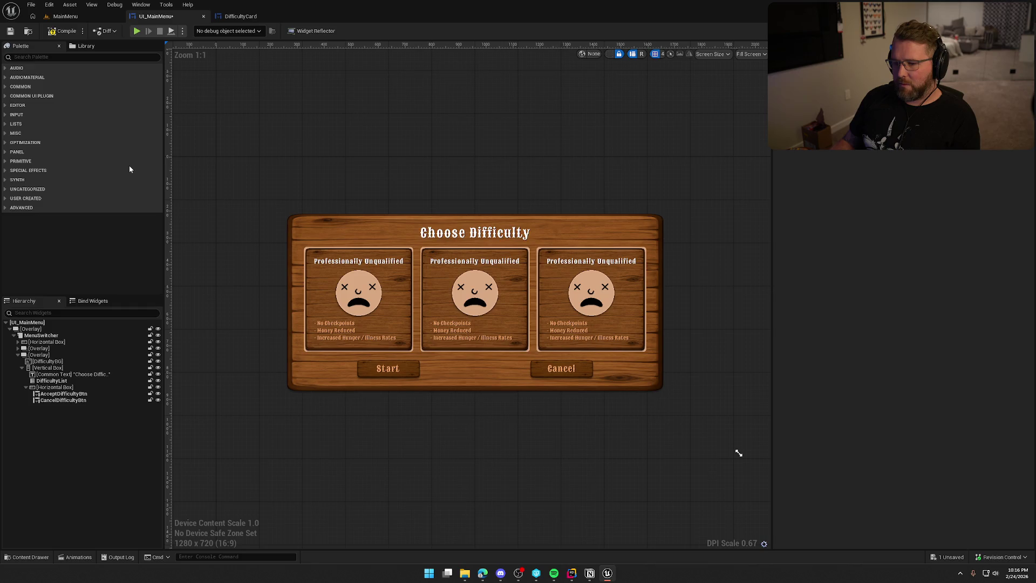
left_click(67, 17)
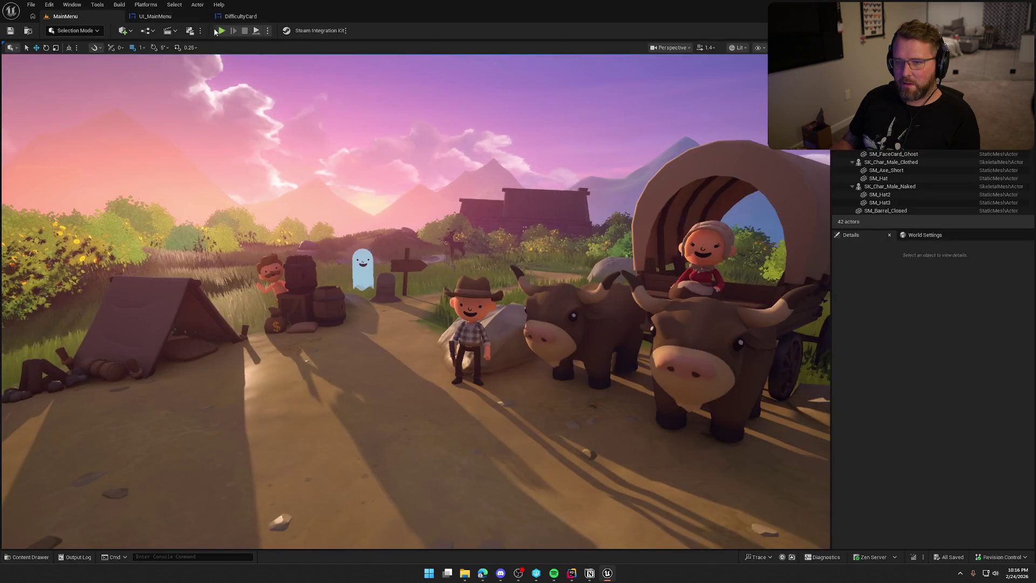
Play the level to check the shorter panel, then show DifficultyCard's Event Graph
left_click(221, 31)
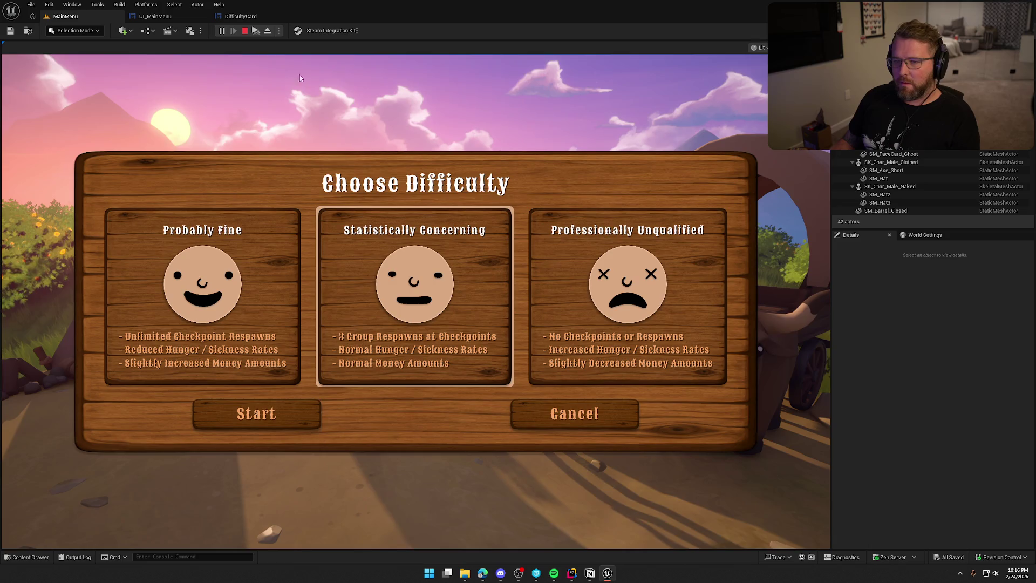
left_click(245, 31)
left_click(241, 16)
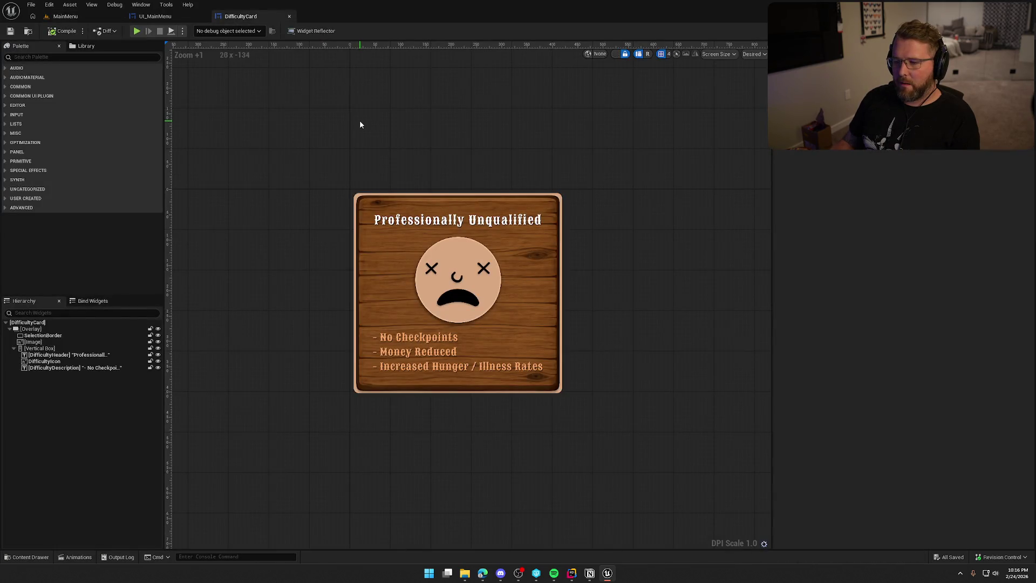
left_click(157, 16)
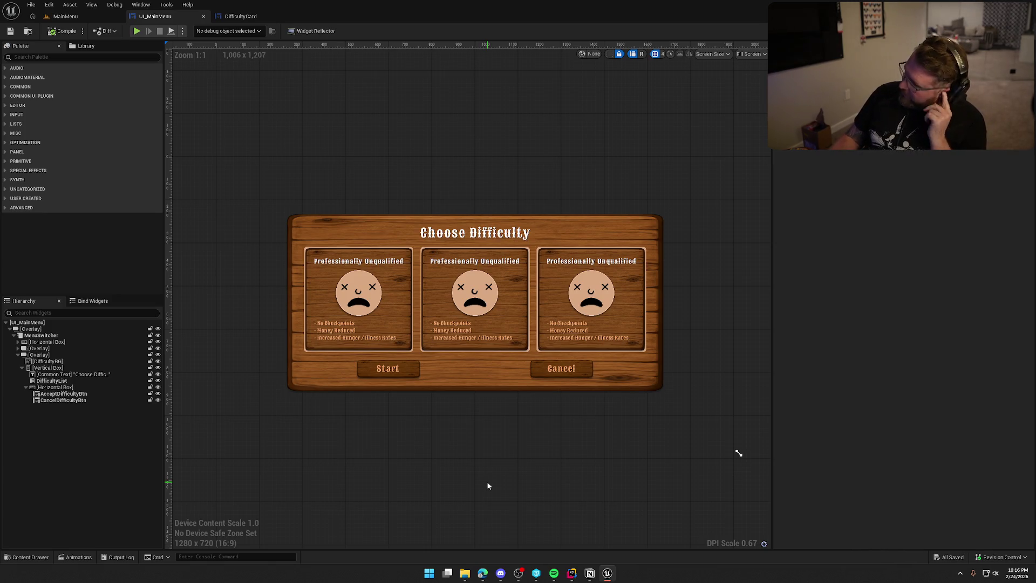
left_click(227, 17)
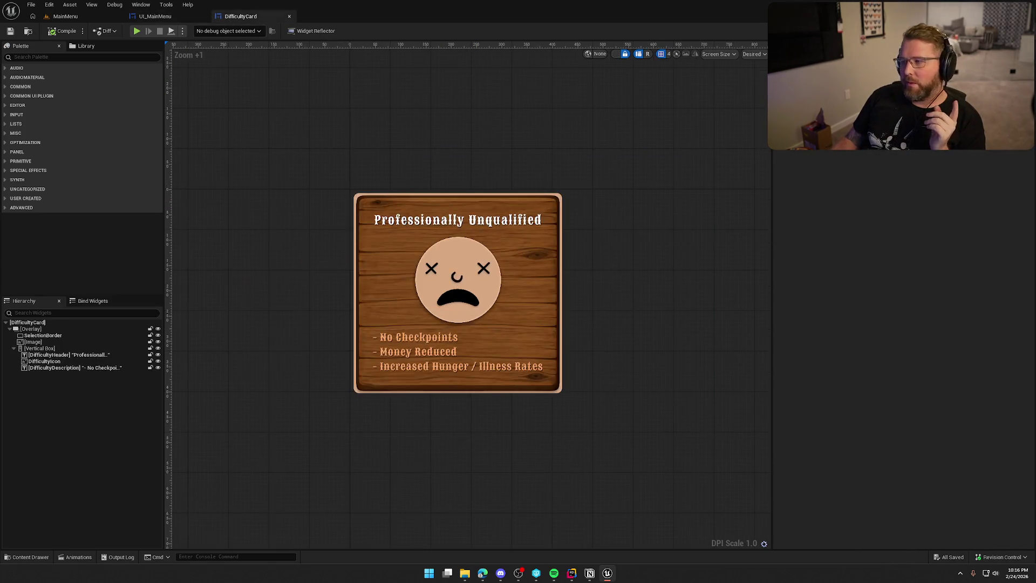
left_click(1017, 31)
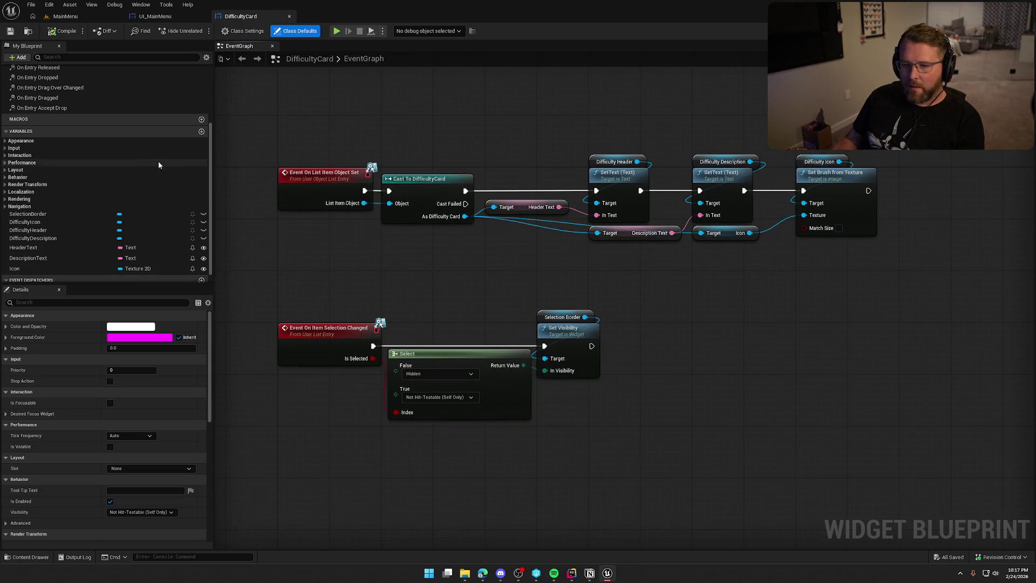
Add an EGame Difficulty variable named Difficulty, Instance Editable and Expose on Spawn, and save
left_click(201, 131)
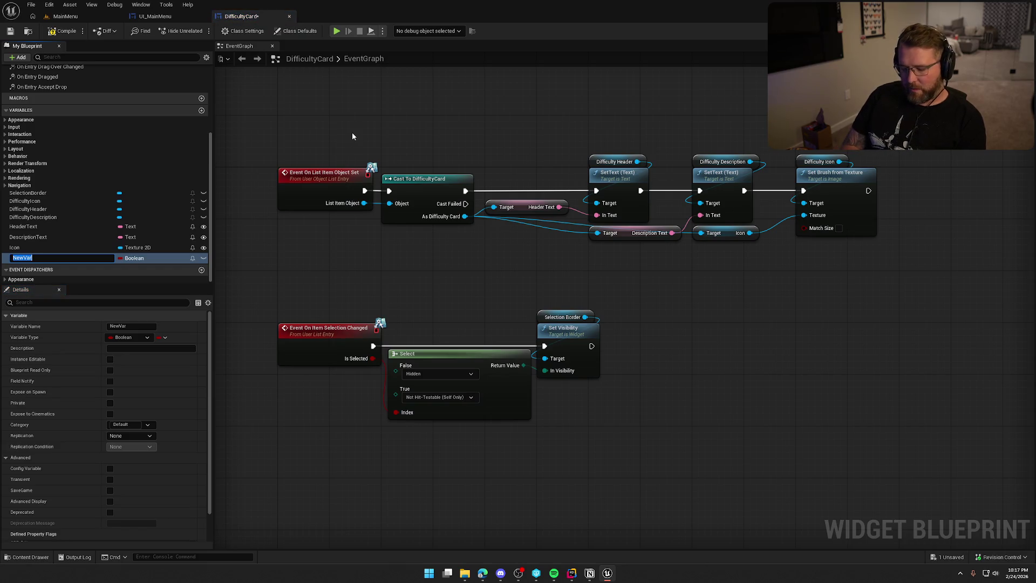
type("Difficulty")
key("Return")
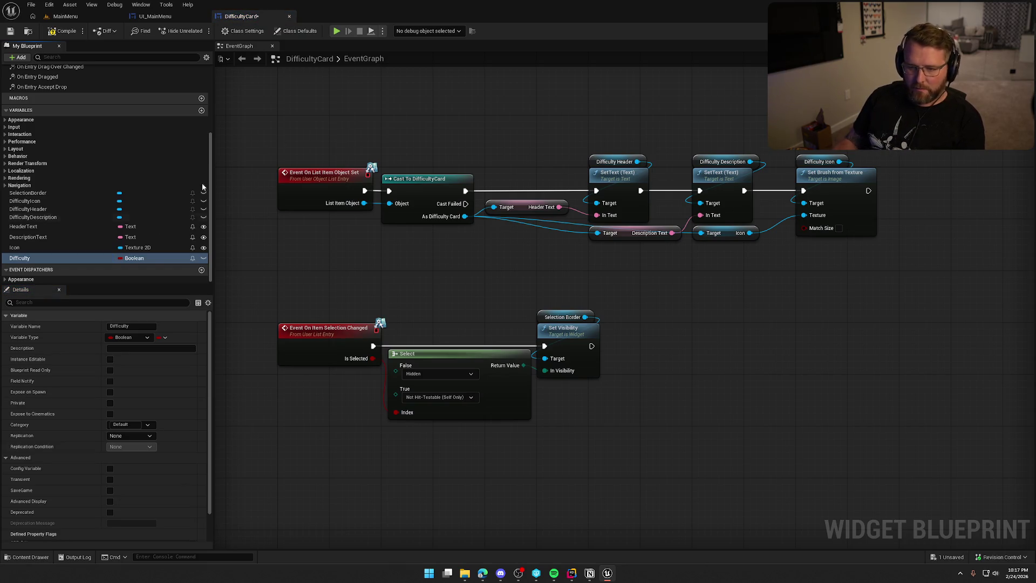
left_click(130, 258)
type("e")
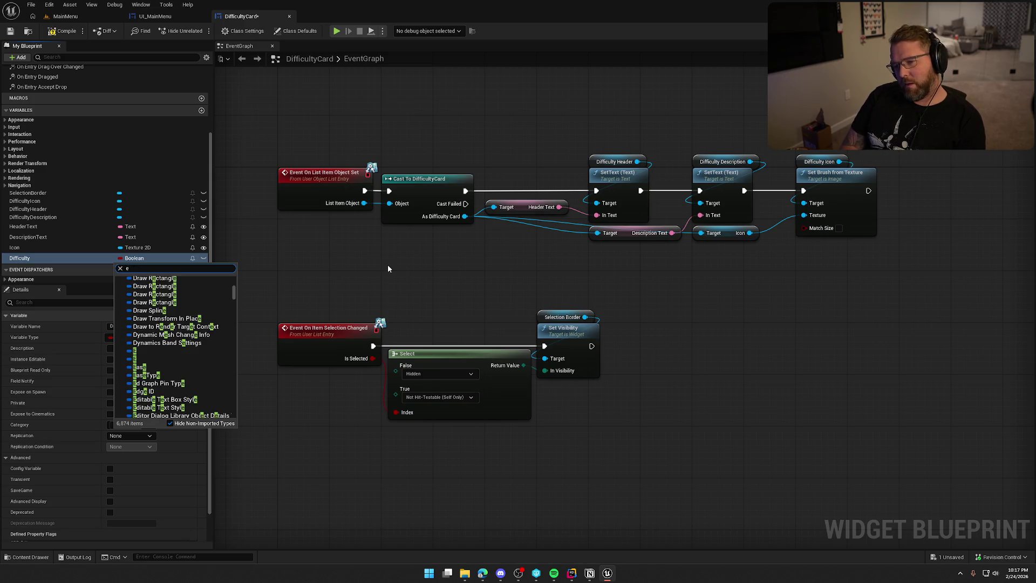
type("a")
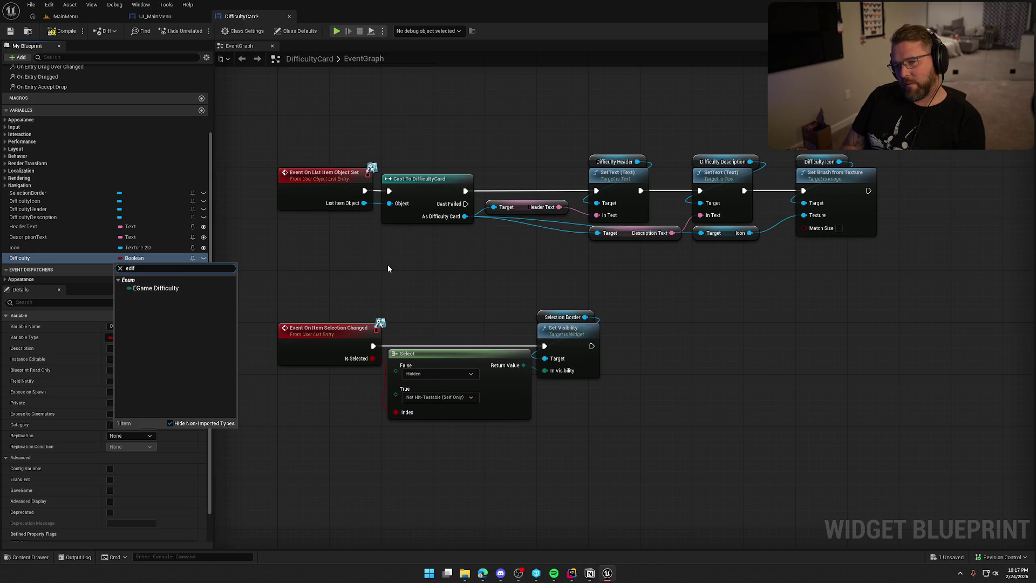
left_click(158, 291)
left_click(204, 258)
left_click(110, 392)
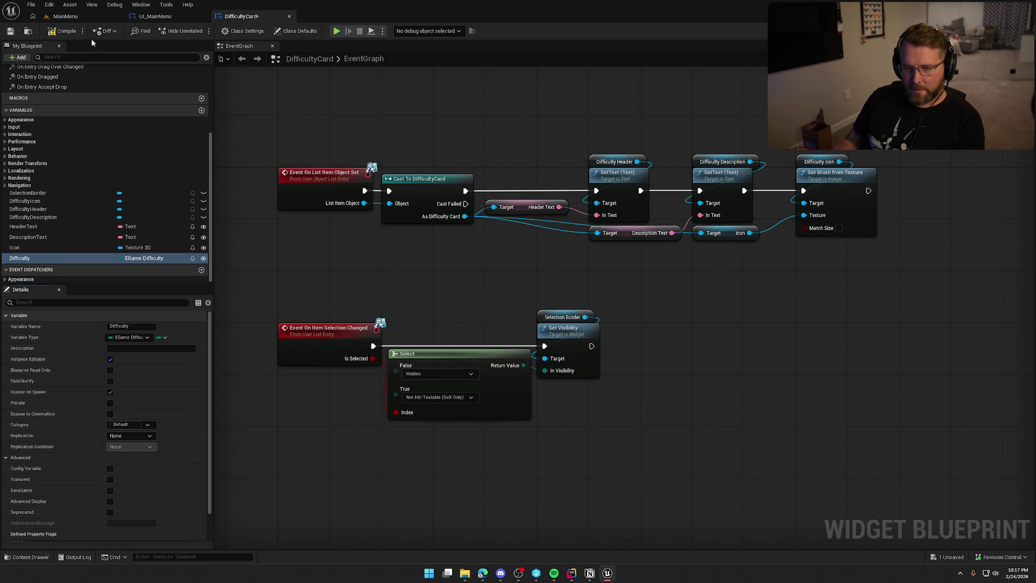
key("ctrl+s")
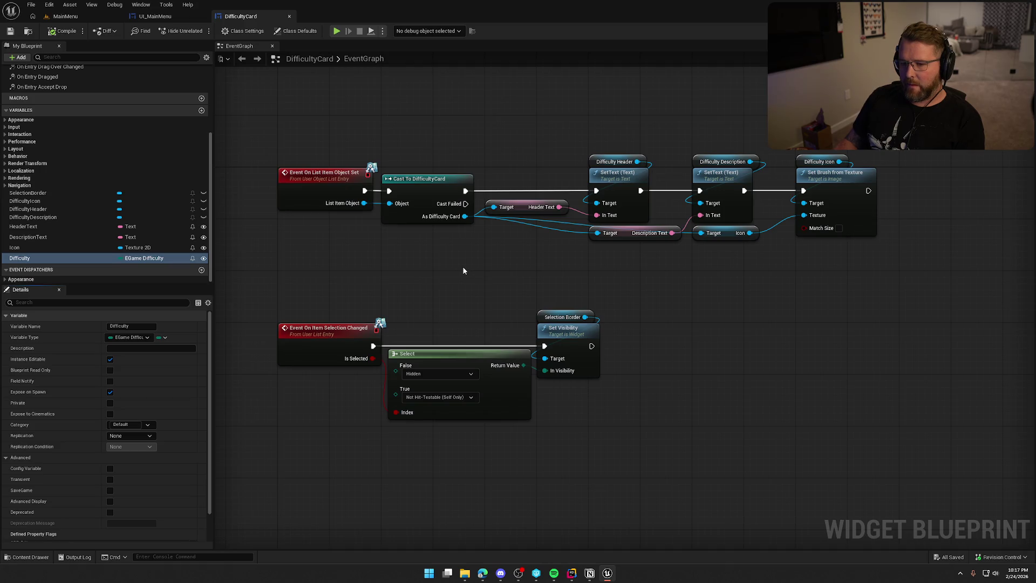
Add SET Difficulty after Set Brush, fed by the cast card's Difficulty, and save
left_click_drag(491, 265, 416, 277)
left_click(32, 260)
left_click_drag(823, 191, 863, 203)
mouse_move(390, 228)
left_mouse_down()
mouse_move(761, 267)
mouse_move(752, 263)
left_mouse_up()
type("get diff")
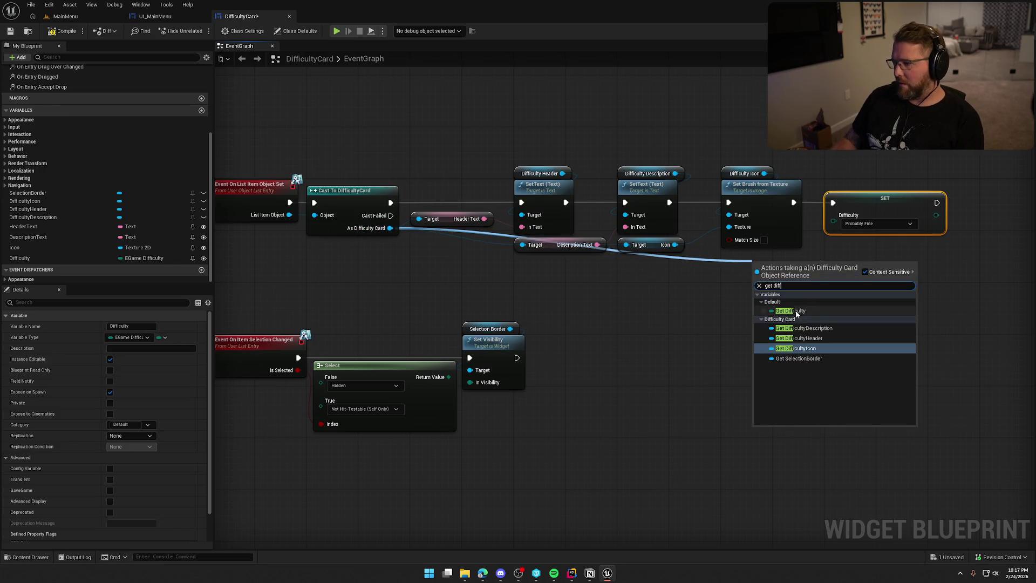
left_click(790, 310)
left_click_drag(816, 264, 841, 226)
left_click_drag(783, 264, 757, 258)
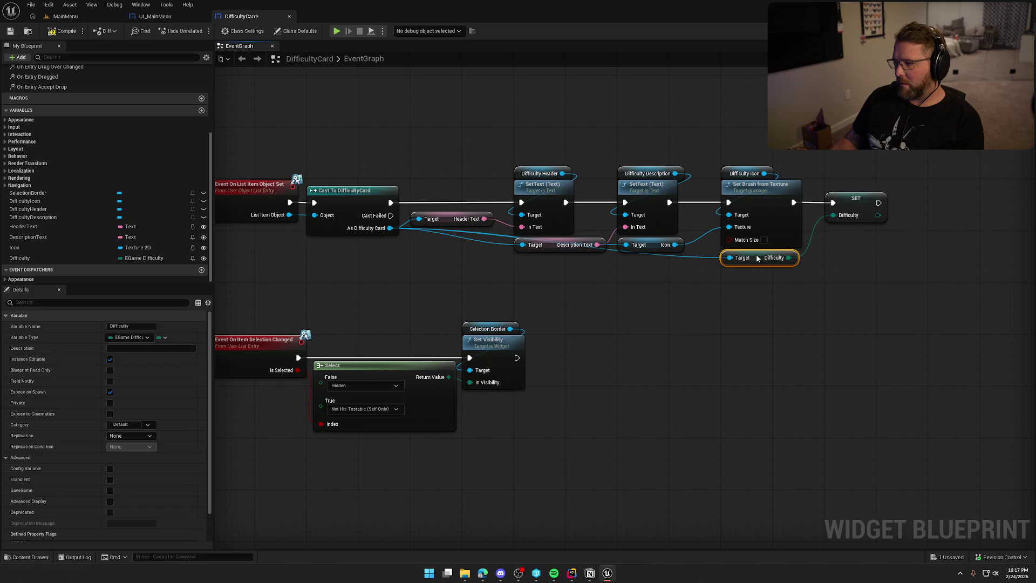
left_click(733, 309)
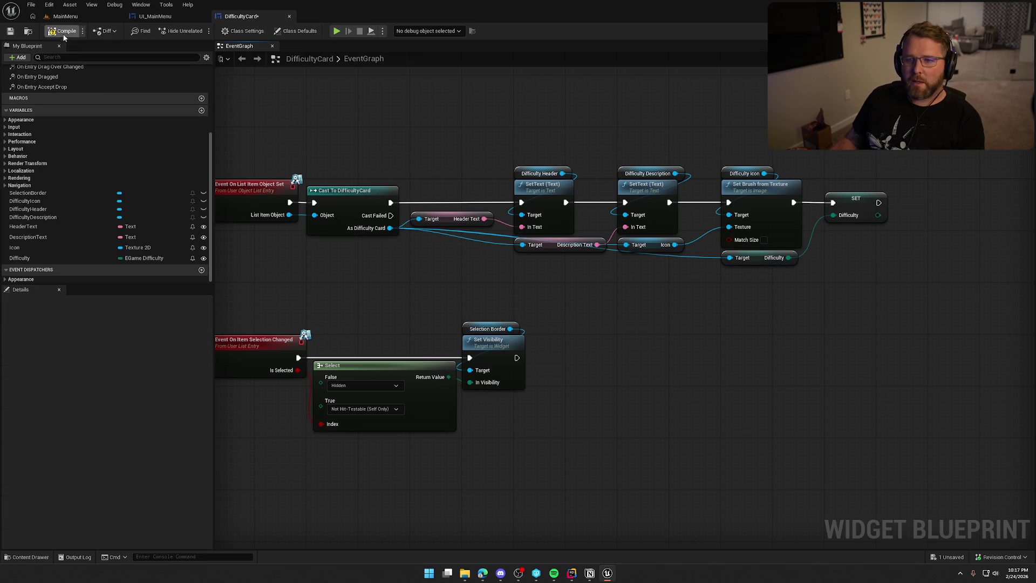
key("ctrl+s")
Add a Branch on Is Selected after Set Visibility
left_click_drag(363, 338, 442, 205)
left_click_drag(662, 357, 296, 173)
left_click(312, 172)
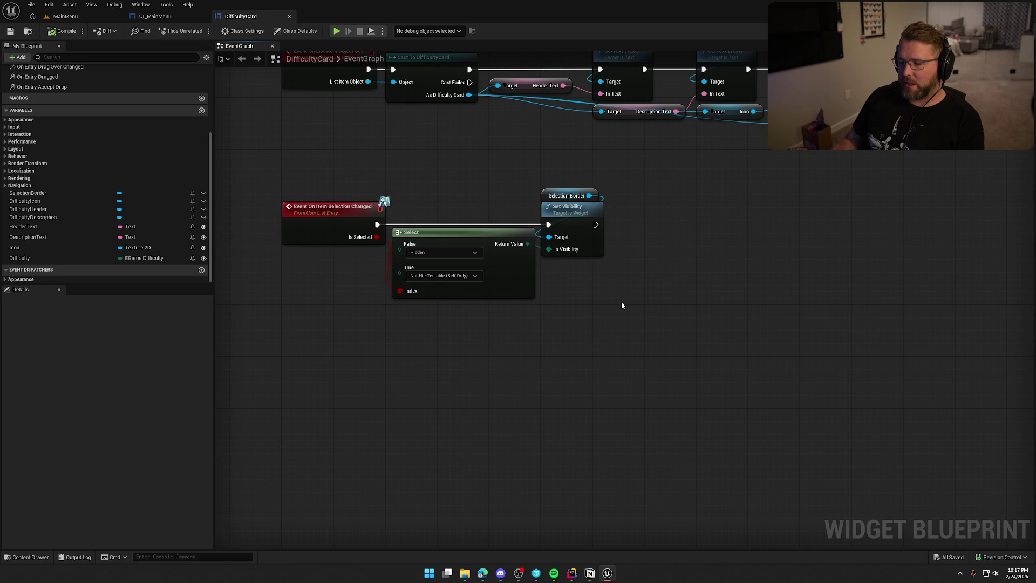
left_click_drag(620, 302, 587, 305)
left_click(619, 266)
left_click_drag(619, 266, 571, 229)
left_click_drag(648, 255, 658, 220)
mouse_move(344, 242)
left_mouse_down()
mouse_move(592, 251)
mouse_move(643, 242)
left_mouse_up()
On the Branch's True output, call Set Game Difficulty on Get Local Instance System
left_click_drag(653, 288, 464, 299)
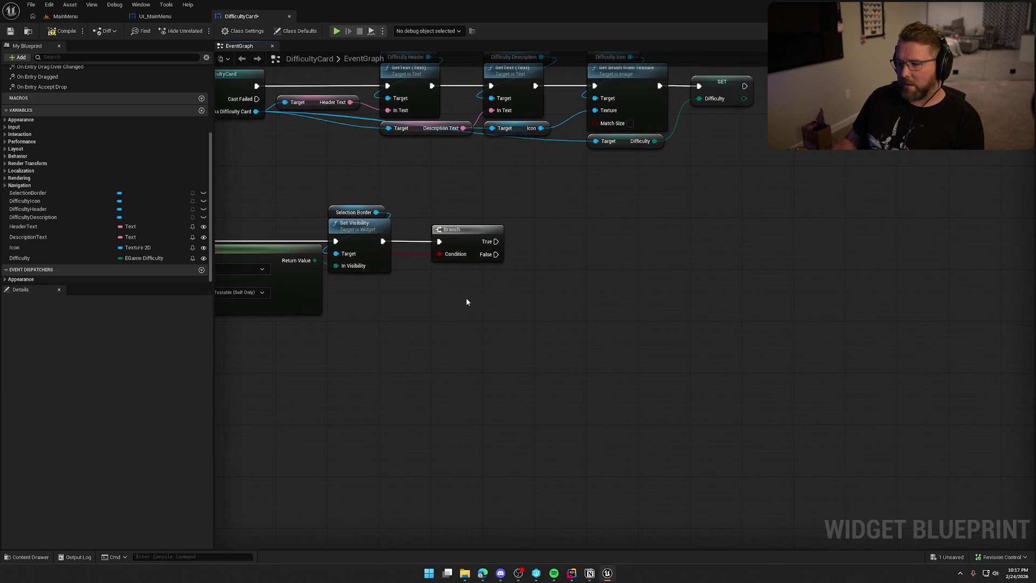
right_click(465, 282)
type("get l")
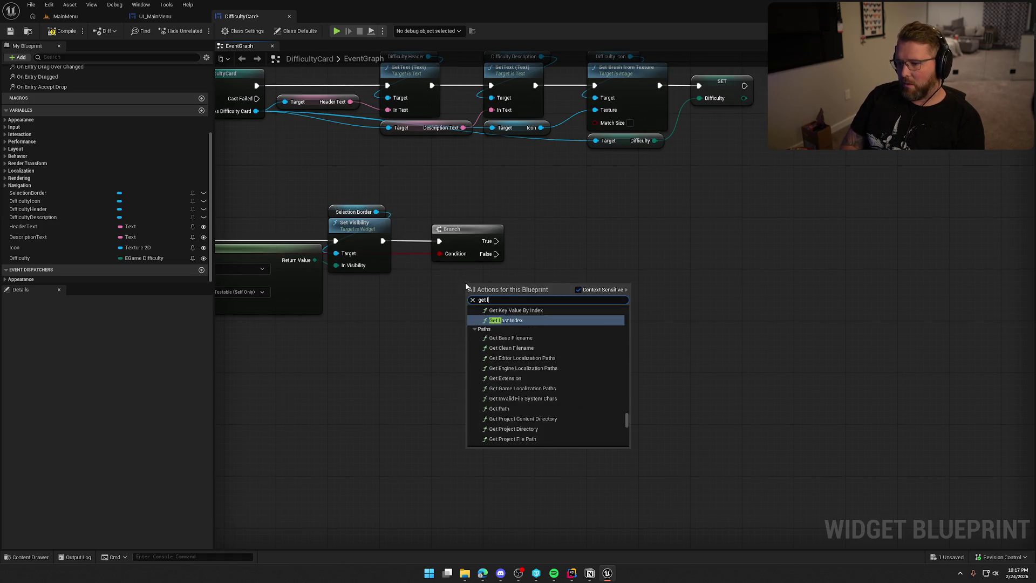
type("ocal instance")
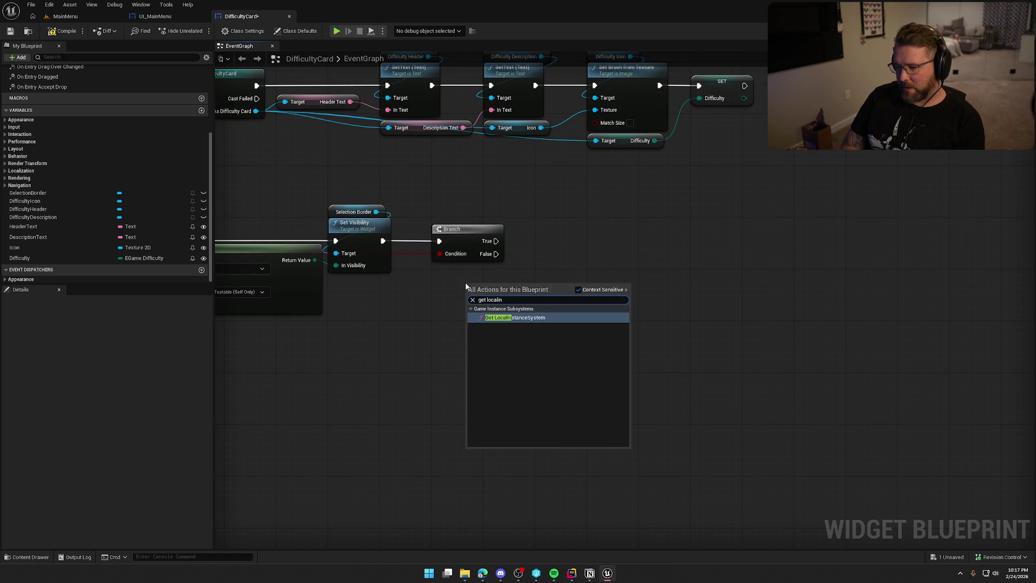
key("Return")
left_click_drag(496, 289, 530, 288)
type("set dif")
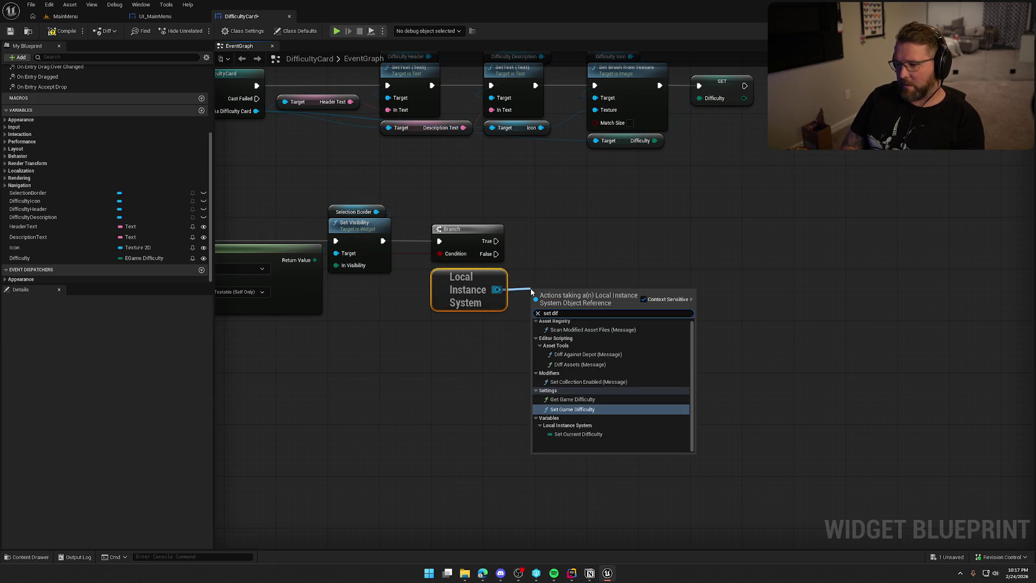
key("Return")
left_click_drag(537, 312, 495, 241)
mouse_move(568, 312)
left_mouse_down()
mouse_move(587, 240)
mouse_move(575, 241)
left_mouse_up()
left_click(575, 354)
Feed the Difficulty variable into New Difficulty, then compile and save the card blueprint
mouse_move(22, 257)
left_mouse_down()
mouse_move(488, 335)
mouse_move(557, 296)
mouse_move(543, 271)
mouse_move(563, 283)
left_mouse_up()
mouse_move(685, 125)
left_mouse_down()
mouse_move(654, 182)
mouse_move(748, 121)
left_mouse_up()
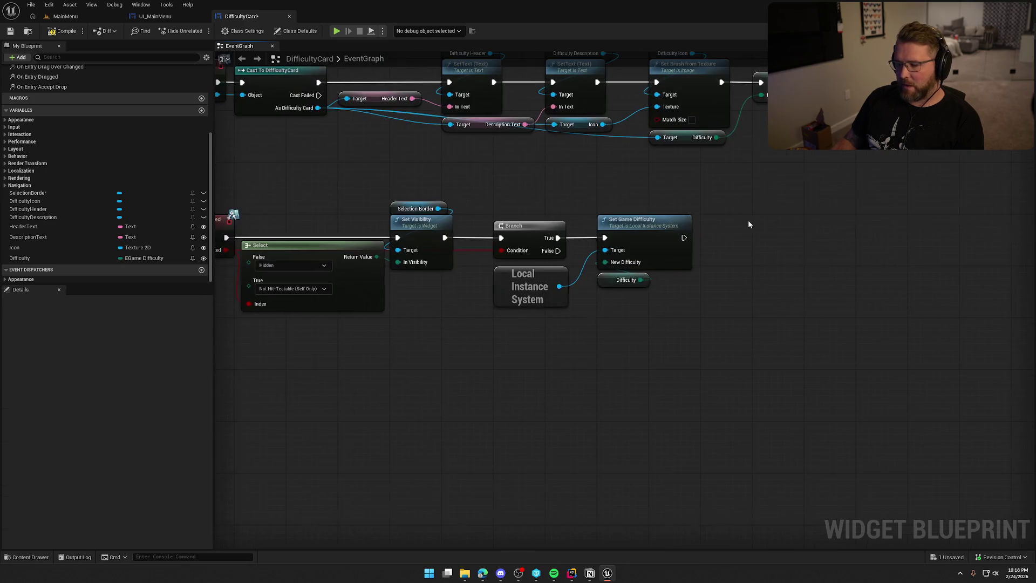
left_click(505, 296)
left_click(514, 350)
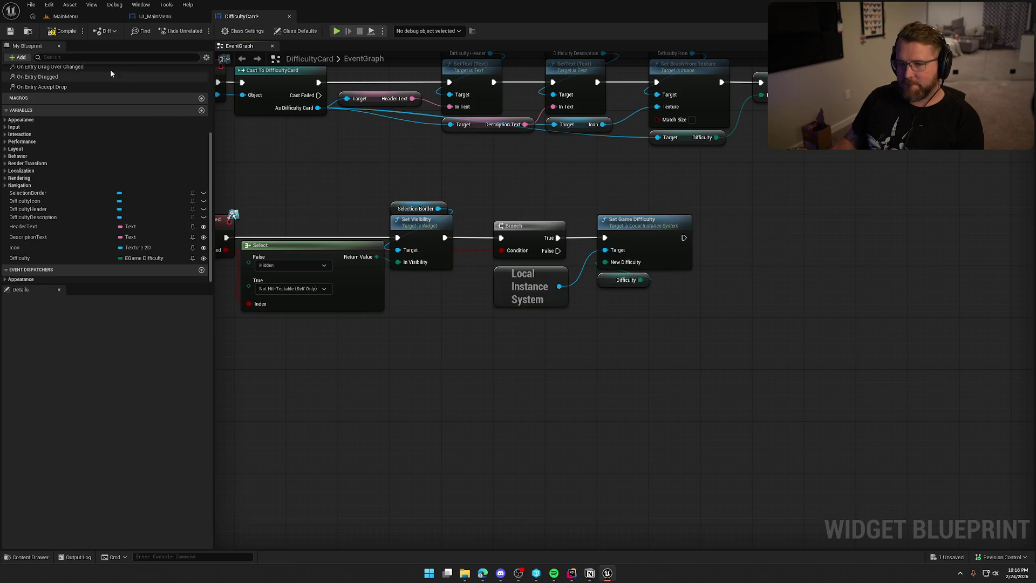
key("ctrl+s")
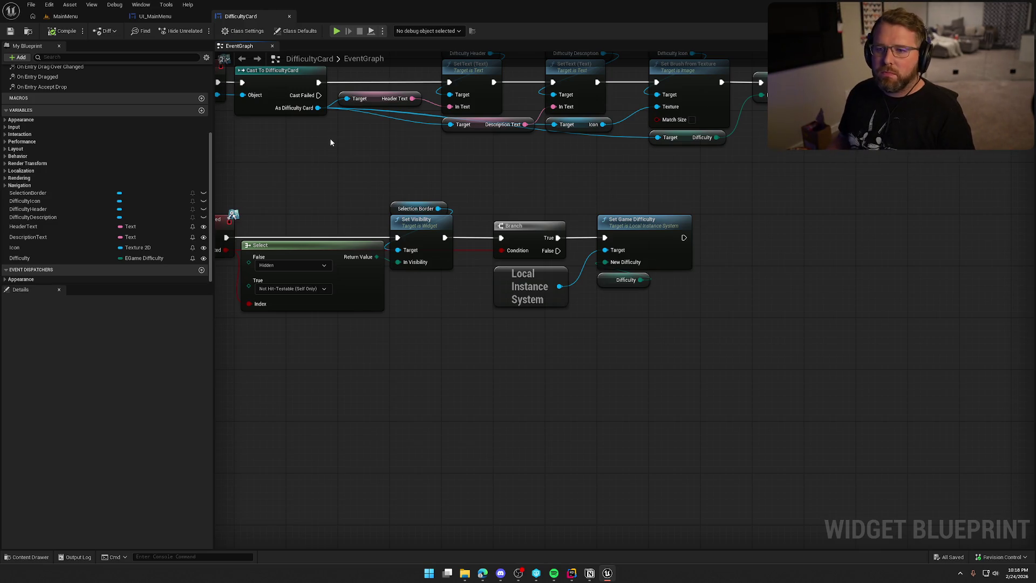
mouse_move(381, 186)
left_mouse_down()
mouse_move(432, 178)
mouse_move(511, 196)
mouse_move(506, 252)
left_mouse_up()
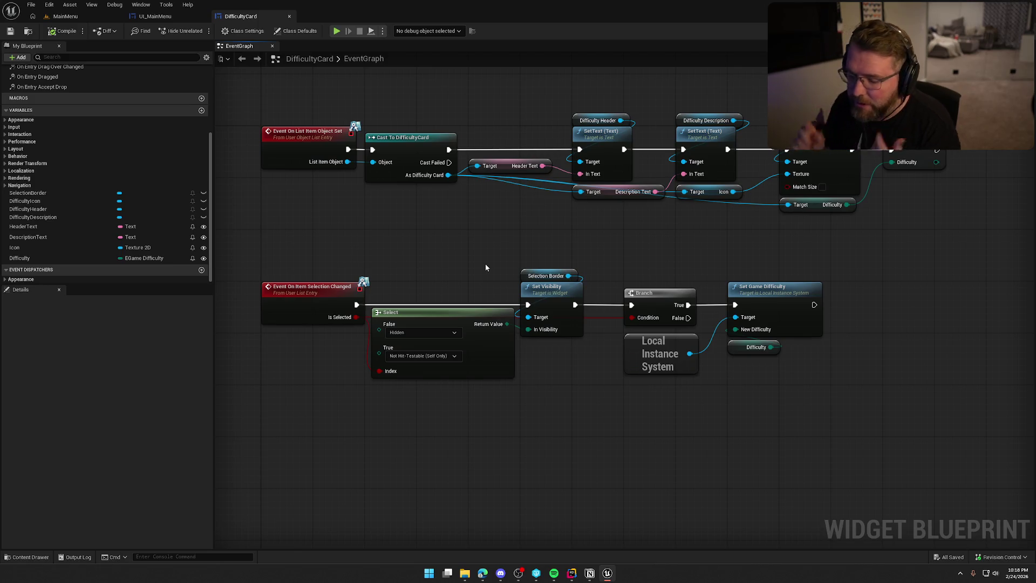
left_click(91, 20)
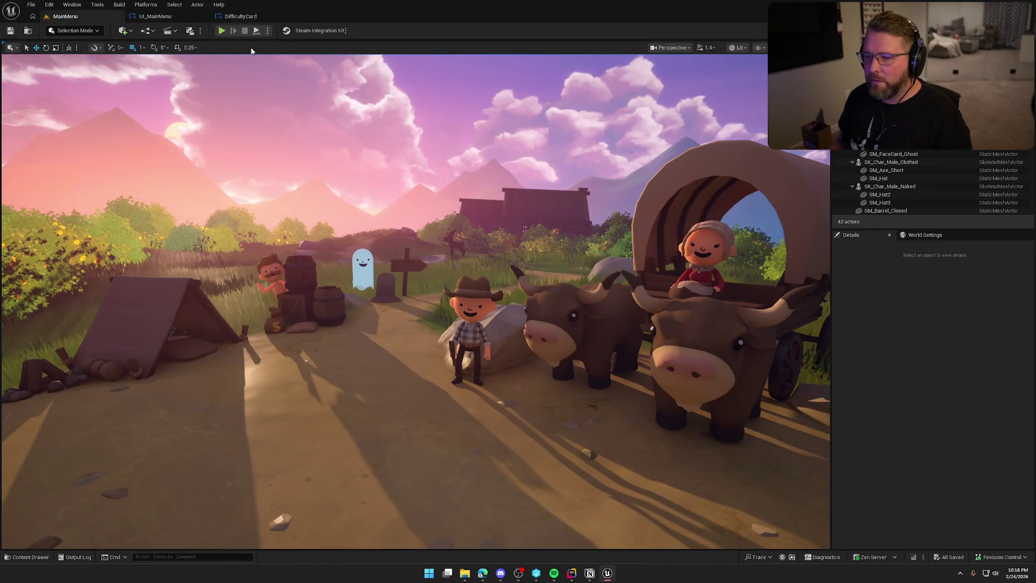
In UI_MainMenu's graph, place the AcceptDifficultyBtn click event between the host and offline chains
left_click(155, 16)
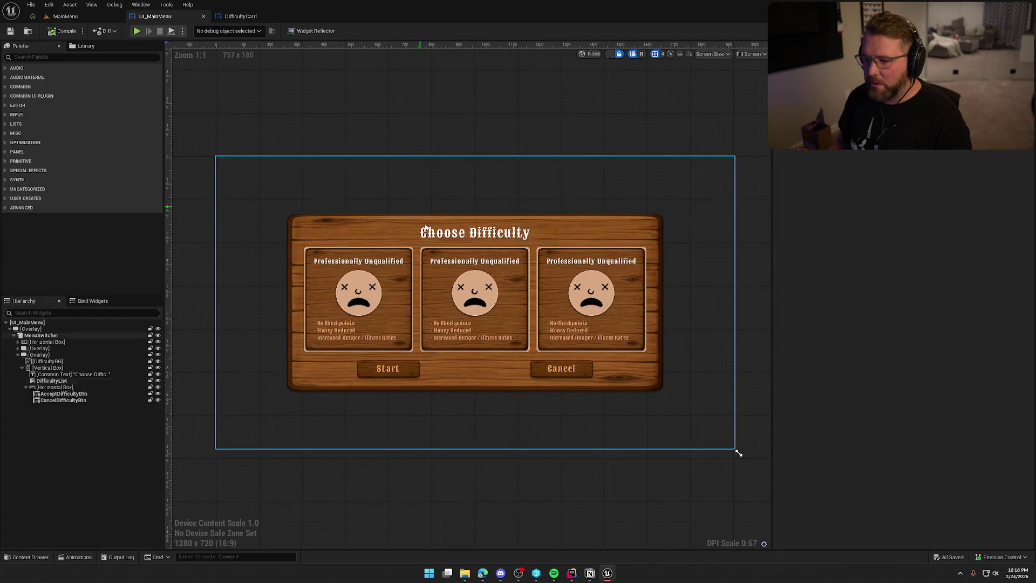
left_click(388, 368)
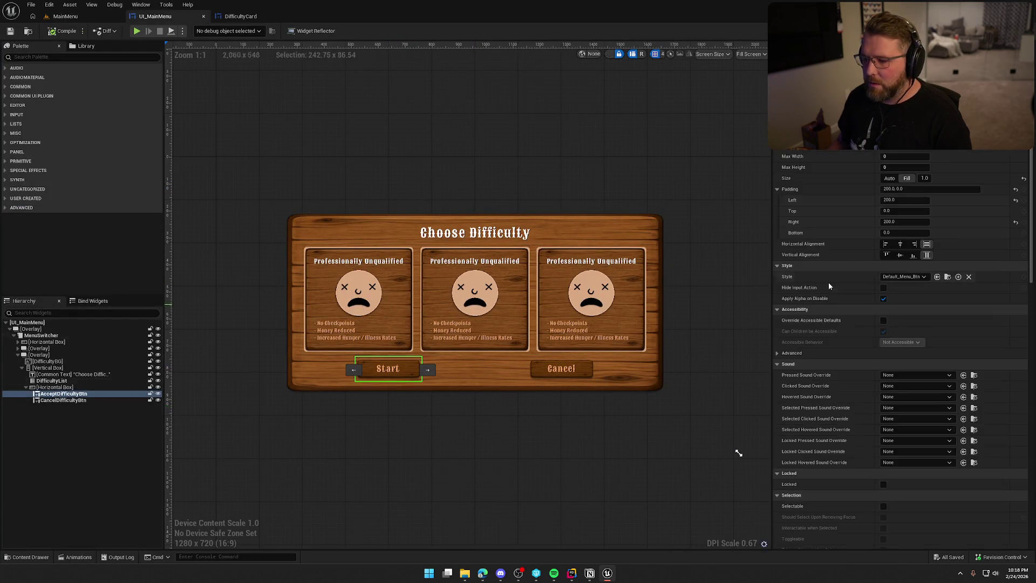
left_click_drag(1030, 158, 1030, 393)
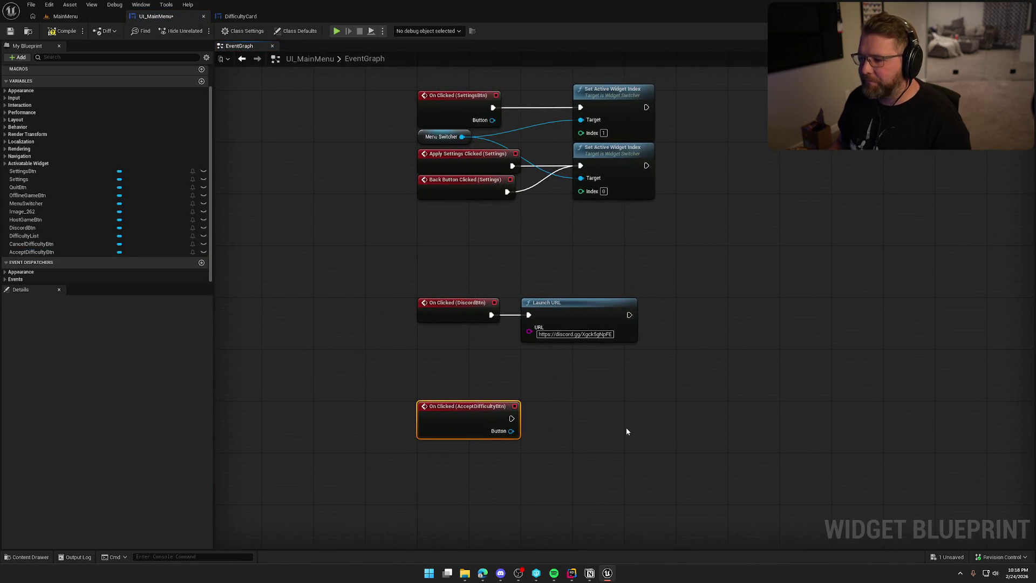
mouse_move(459, 422)
left_mouse_down()
mouse_move(385, 344)
mouse_move(394, 444)
mouse_move(342, 257)
mouse_move(378, 154)
left_mouse_up()
left_click_drag(388, 192, 363, 427)
mouse_move(338, 367)
left_mouse_down()
mouse_move(447, 212)
mouse_move(400, 358)
mouse_move(439, 335)
mouse_move(427, 335)
left_mouse_up()
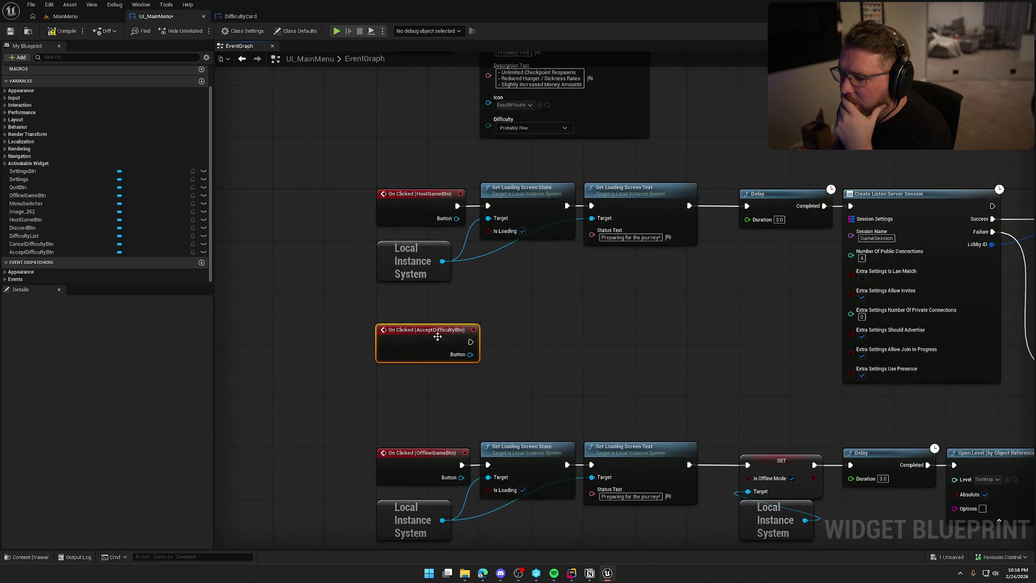
Survey the session-creation nodes and add a new Boolean variable
left_click_drag(515, 350, 464, 333)
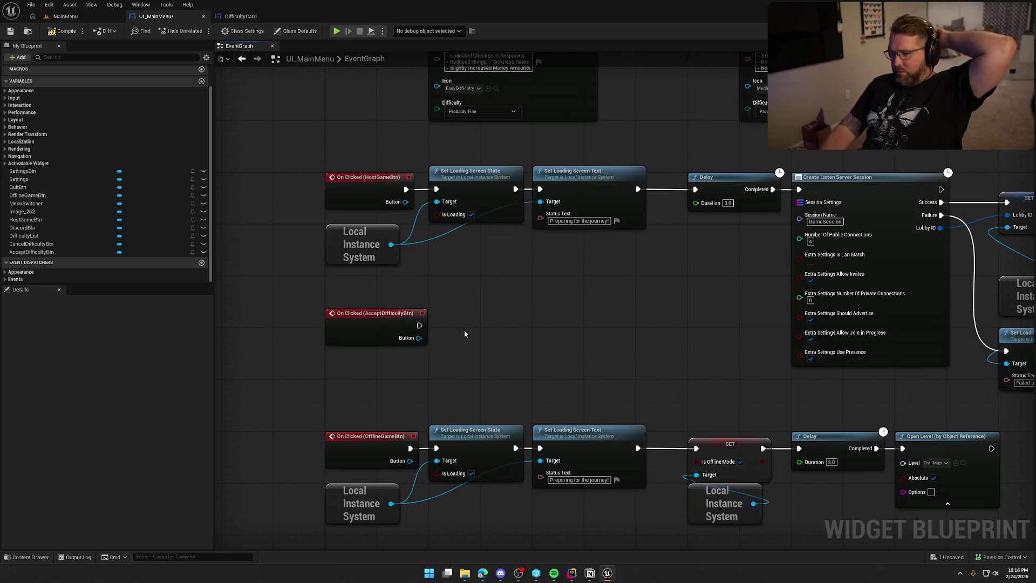
left_click_drag(618, 338, 282, 320)
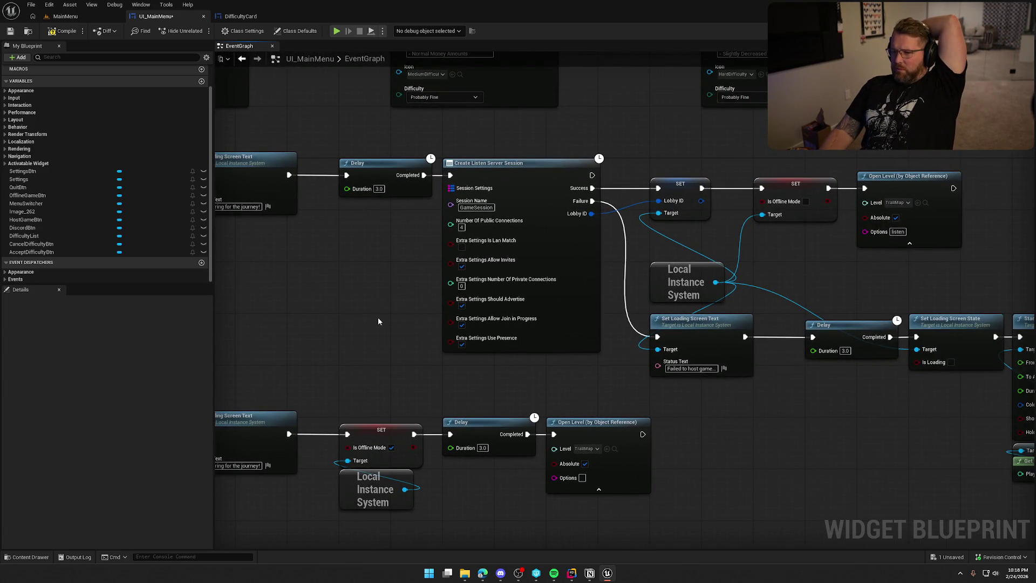
scroll(378, 321, "down", 3)
mouse_move(377, 321)
left_mouse_down()
mouse_move(481, 299)
mouse_move(564, 327)
left_mouse_up()
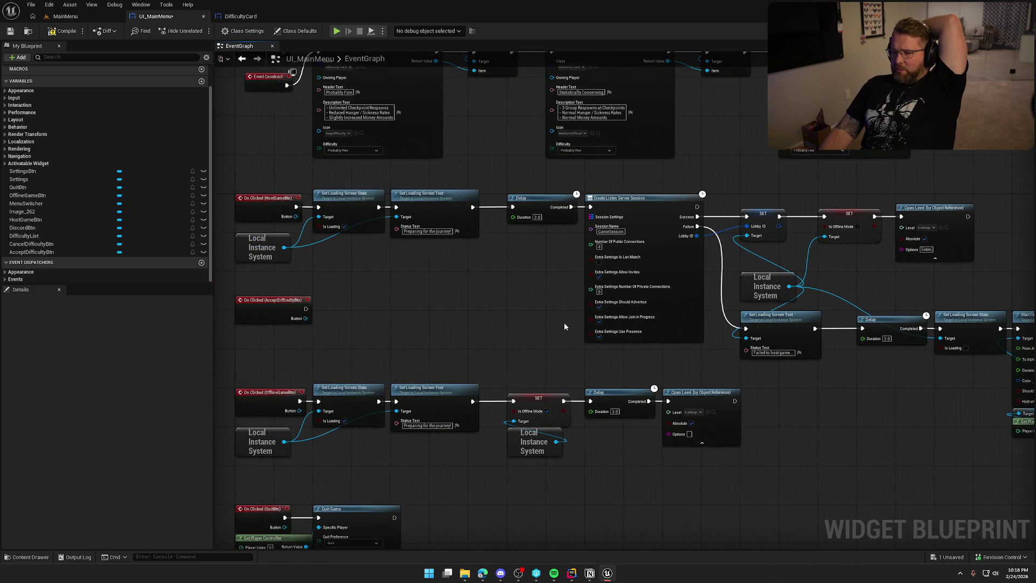
scroll(144, 221, "up", 2)
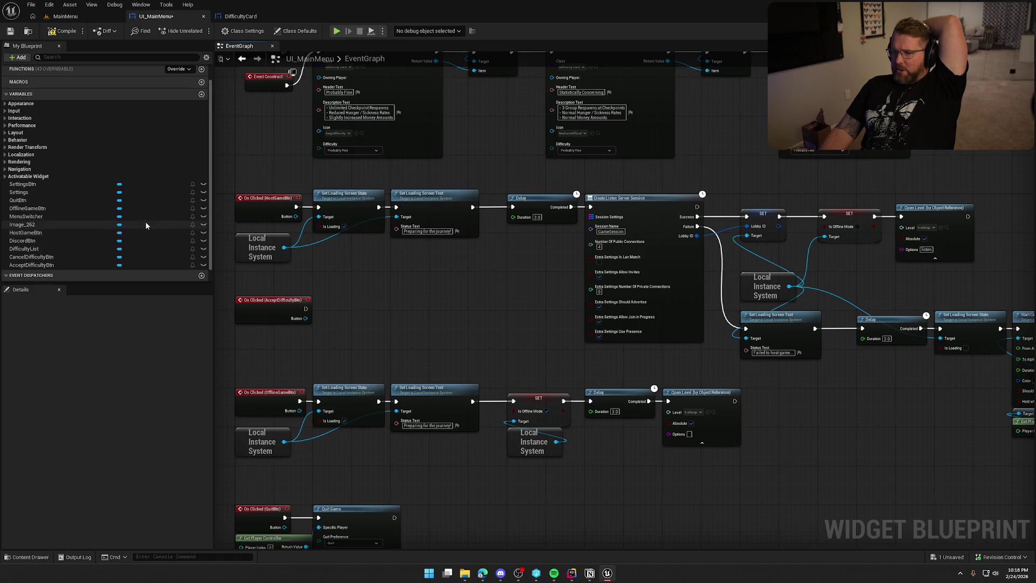
left_click(201, 107)
type("IsHosting")
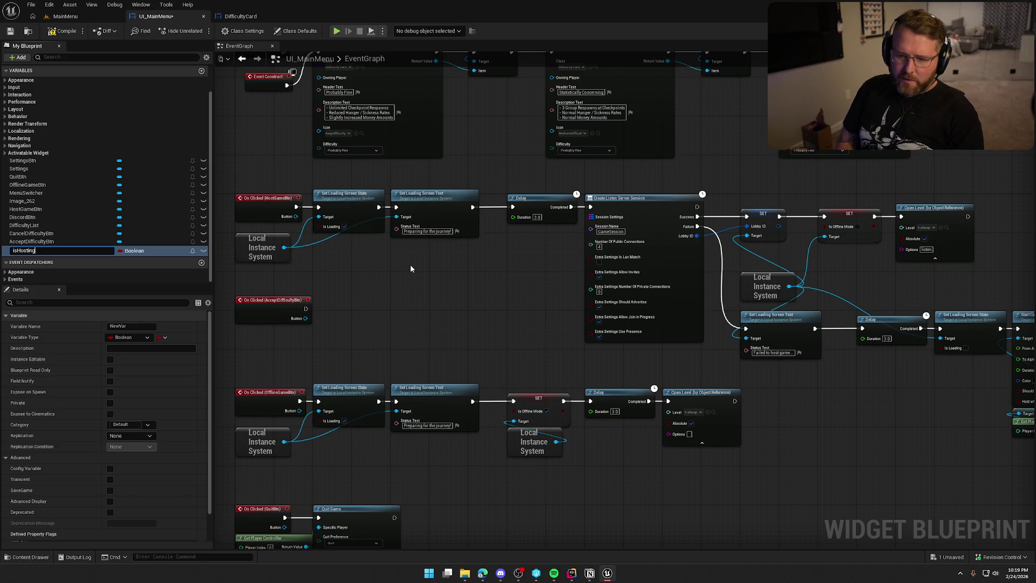
Name the new Boolean variable isHosting and pan across the event graph
key("Return")
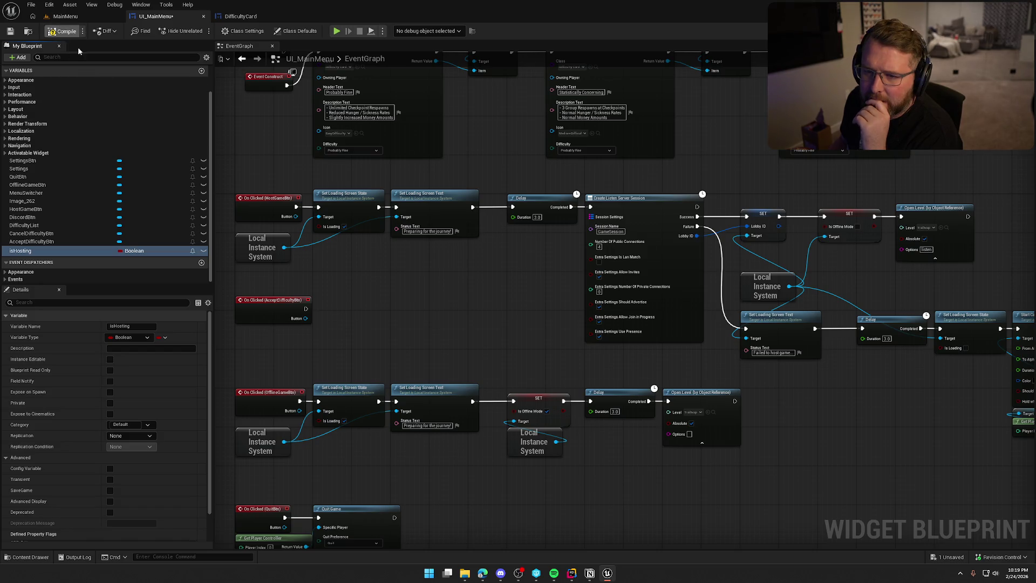
left_click_drag(368, 334, 546, 262)
mouse_move(427, 244)
left_mouse_down()
mouse_move(334, 289)
mouse_move(301, 256)
mouse_move(456, 259)
mouse_move(327, 247)
left_mouse_up()
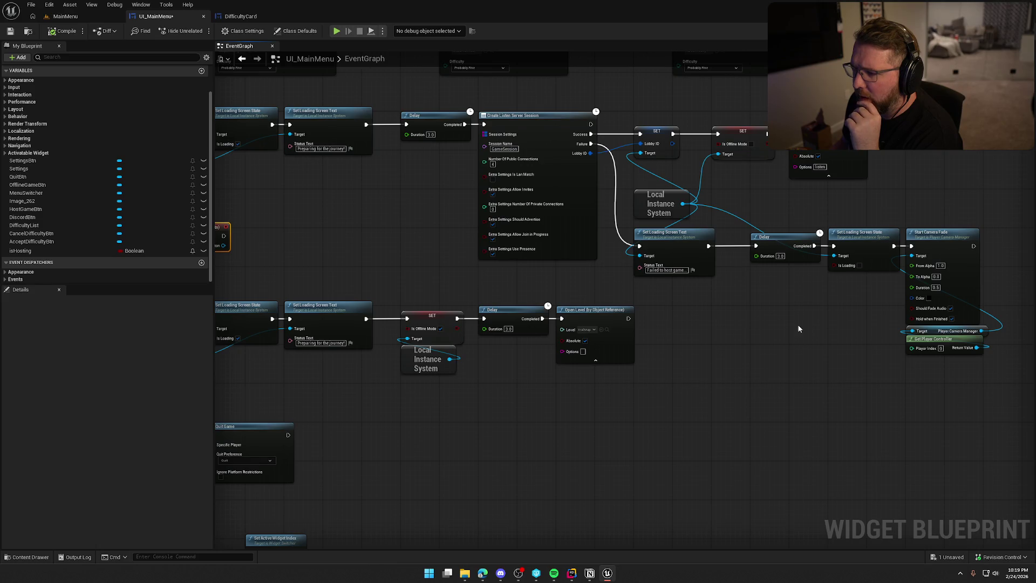
left_click_drag(800, 330, 584, 307)
scroll(584, 310, "down", 3)
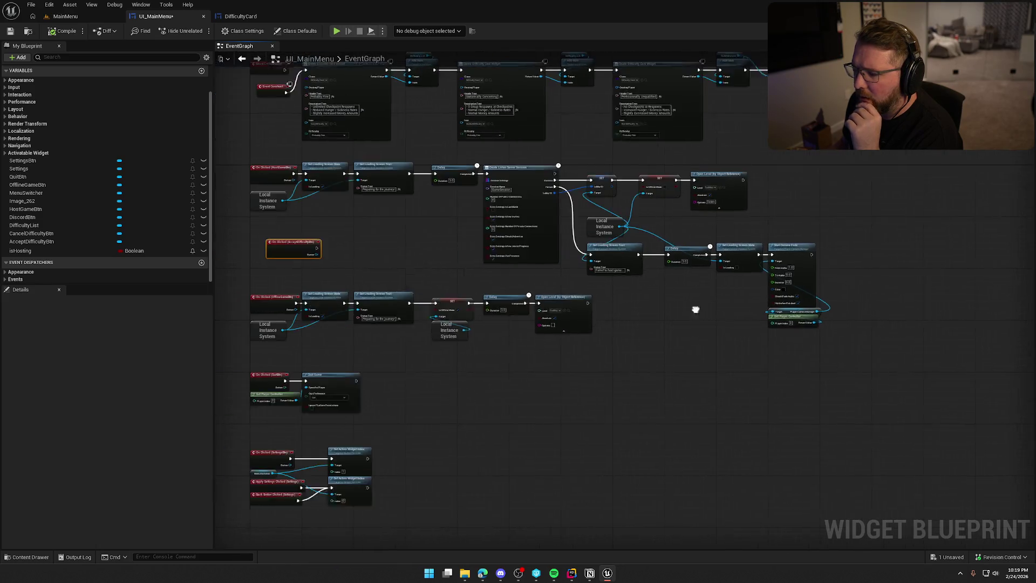
left_click_drag(659, 307, 734, 314)
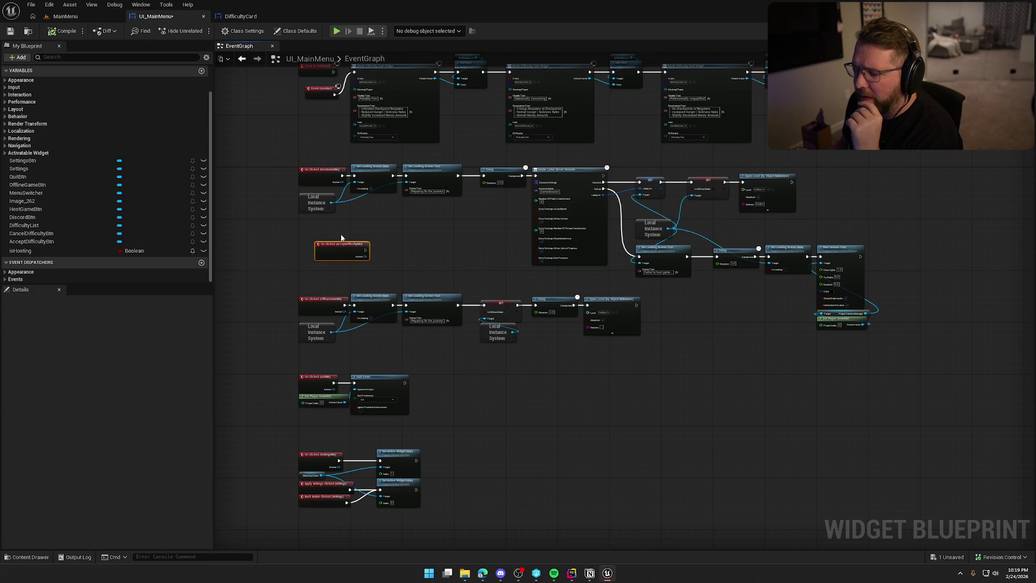
scroll(453, 309, "up", 3)
mouse_move(402, 238)
left_mouse_down()
mouse_move(480, 316)
mouse_move(452, 285)
left_mouse_up()
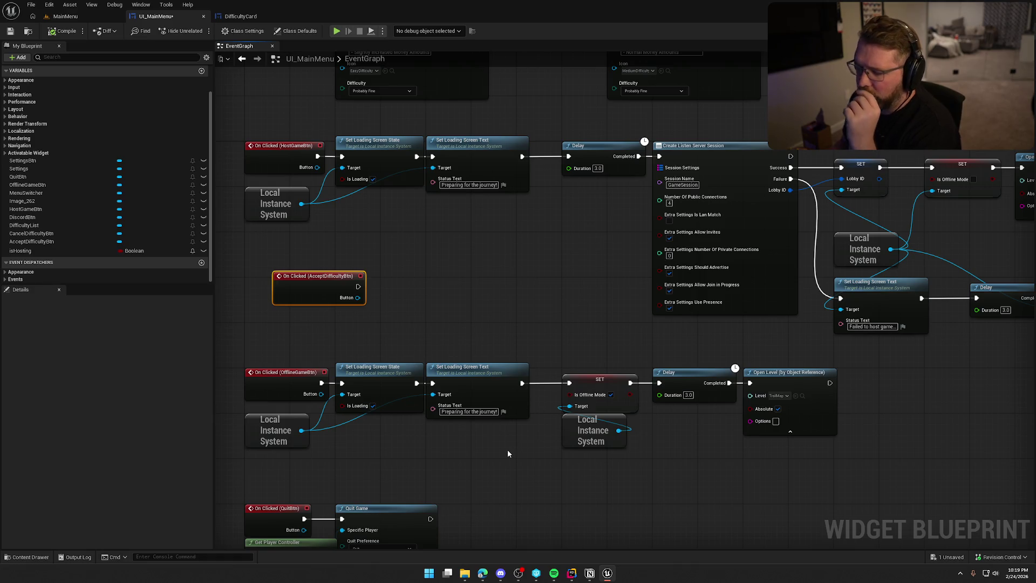
left_click(606, 479)
mouse_move(571, 307)
left_mouse_down()
mouse_move(540, 272)
mouse_move(609, 245)
left_mouse_up()
scroll(539, 271, "up", 2)
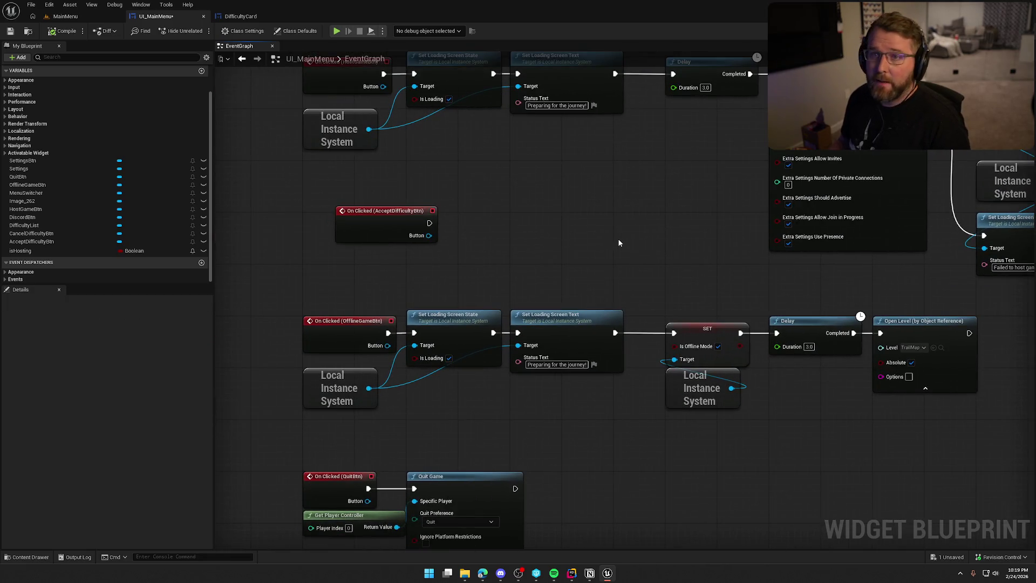
mouse_move(543, 234)
left_mouse_down()
mouse_move(578, 238)
mouse_move(572, 184)
left_mouse_up()
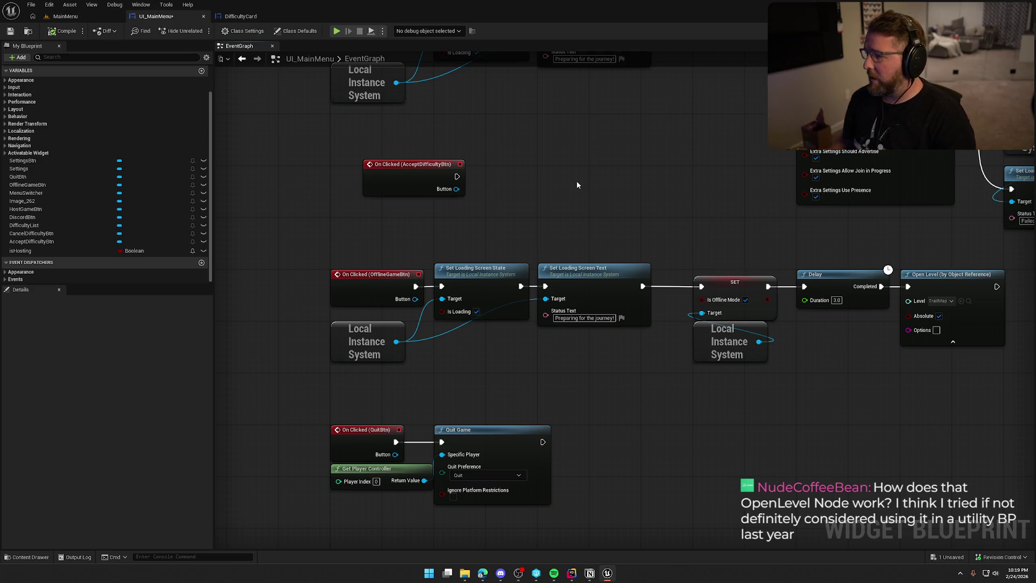
Inspect the Open Level node and the offline-game and post-hosting node rows
left_click_drag(576, 180, 301, 131)
left_click_drag(739, 349, 652, 231)
left_click_drag(699, 293, 643, 317)
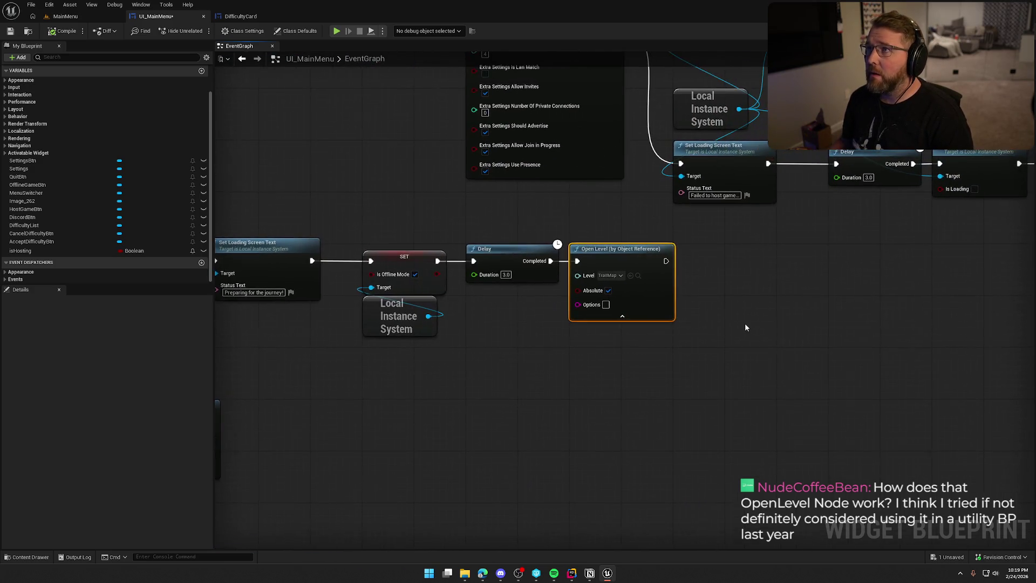
mouse_move(756, 317)
left_mouse_down()
mouse_move(556, 204)
mouse_move(744, 324)
left_mouse_up()
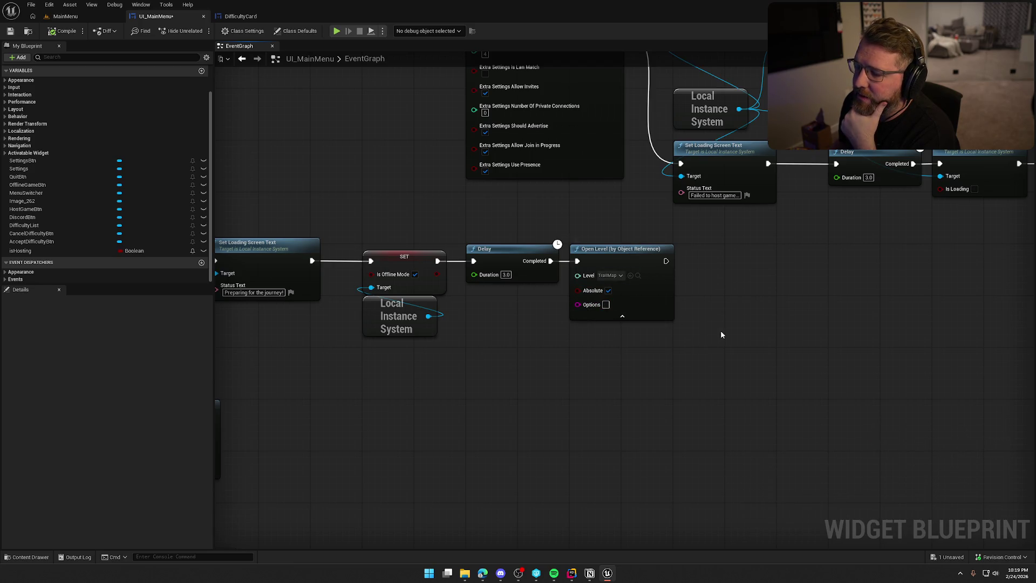
mouse_move(746, 358)
left_mouse_down()
mouse_move(589, 243)
mouse_move(590, 232)
mouse_move(841, 224)
left_mouse_up()
mouse_move(273, 233)
left_mouse_down()
mouse_move(378, 270)
mouse_move(878, 357)
left_mouse_up()
mouse_move(788, 383)
left_mouse_down()
mouse_move(493, 342)
mouse_move(464, 328)
mouse_move(324, 334)
mouse_move(643, 355)
left_mouse_up()
left_click_drag(854, 242, 615, 102)
left_click(866, 178)
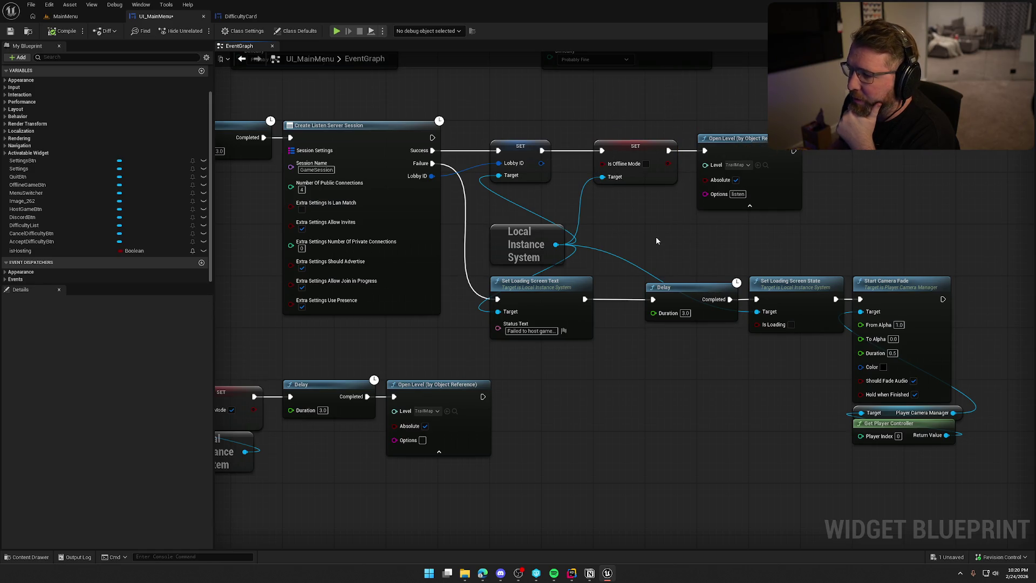
Review the loading-screen text nodes, AcceptDifficultyBtn event, and Open Level's Level input
left_click_drag(731, 209, 379, 239)
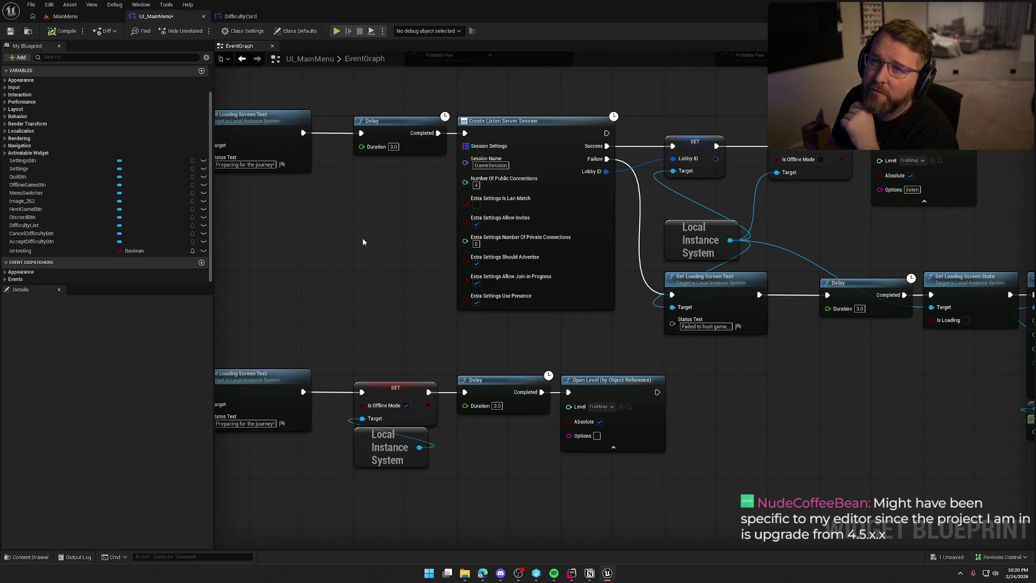
mouse_move(378, 289)
left_mouse_down()
mouse_move(440, 283)
mouse_move(524, 204)
left_mouse_up()
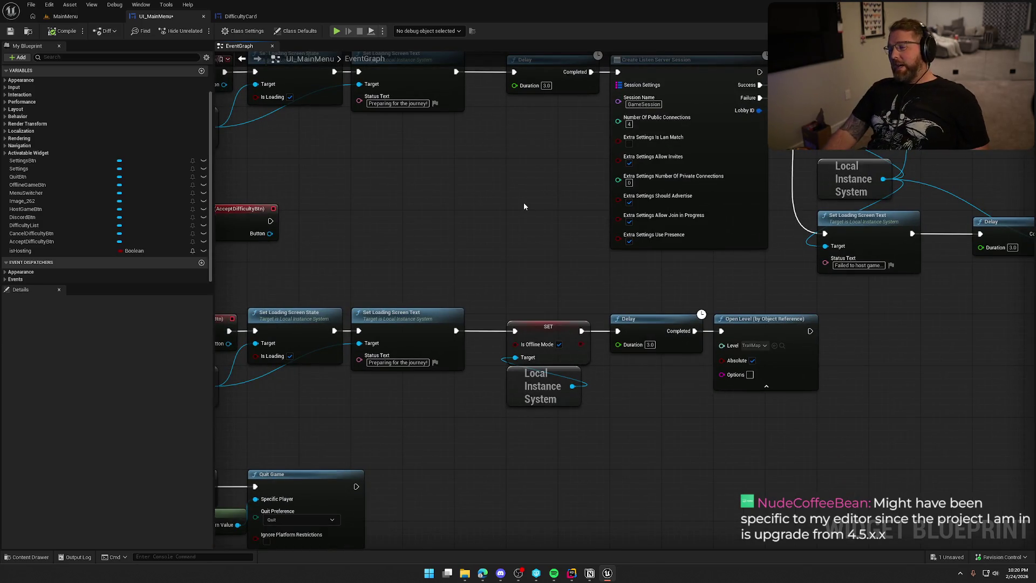
left_click(769, 331)
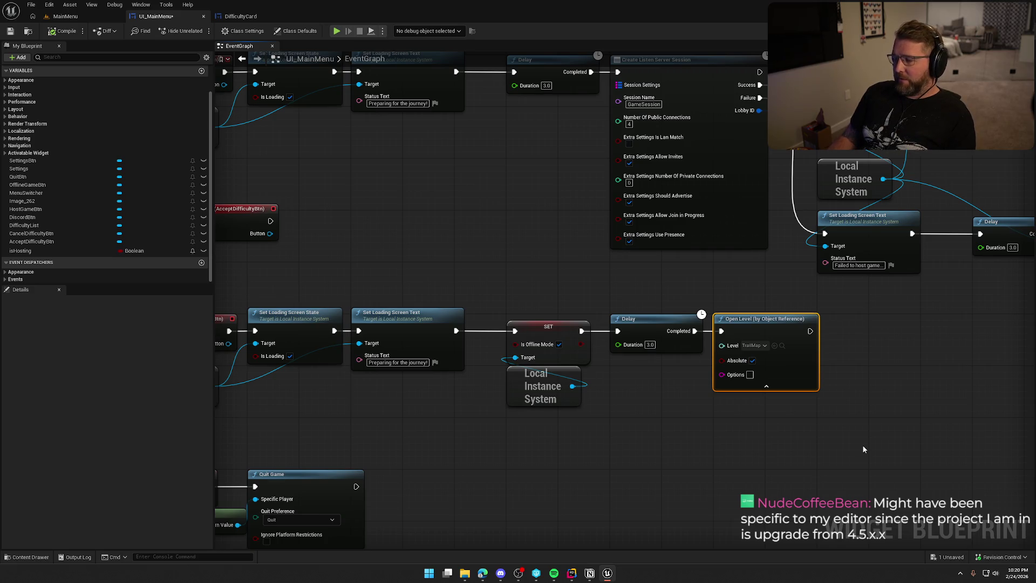
left_click_drag(677, 422, 740, 393)
left_click(701, 323)
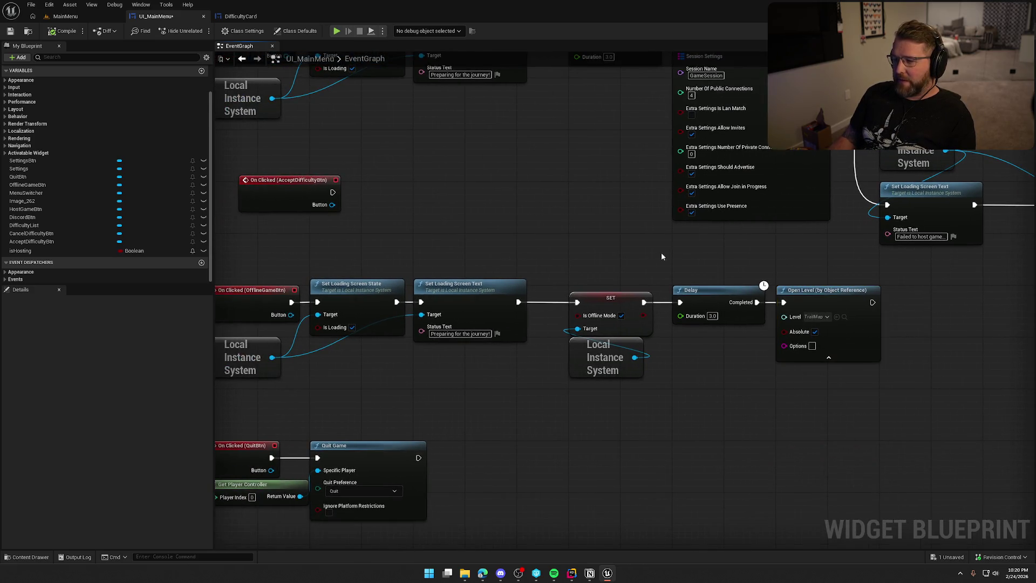
left_click_drag(678, 245, 769, 261)
left_click_drag(664, 267, 526, 262)
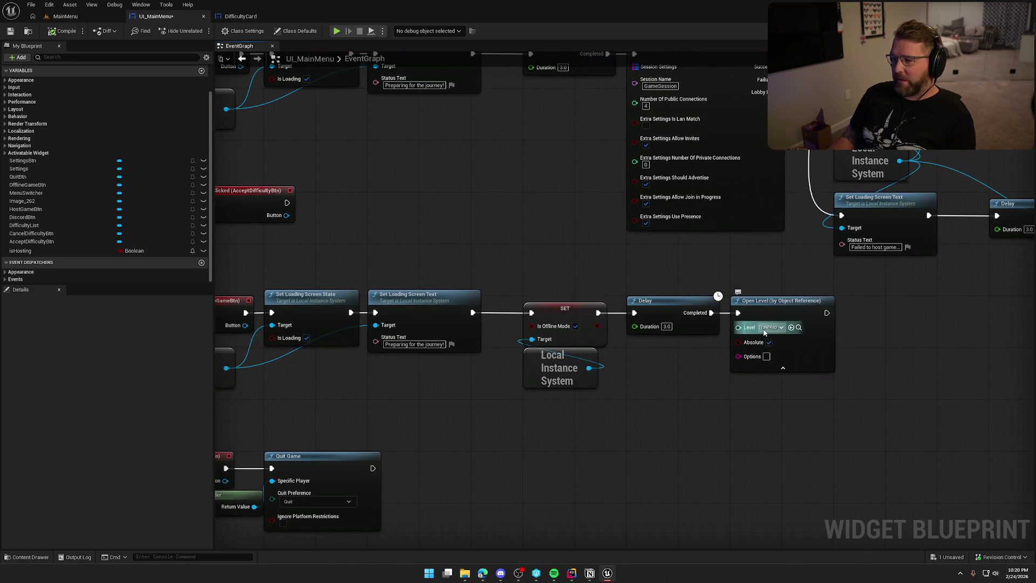
mouse_move(671, 423)
left_mouse_down()
mouse_move(783, 437)
mouse_move(815, 453)
left_mouse_up()
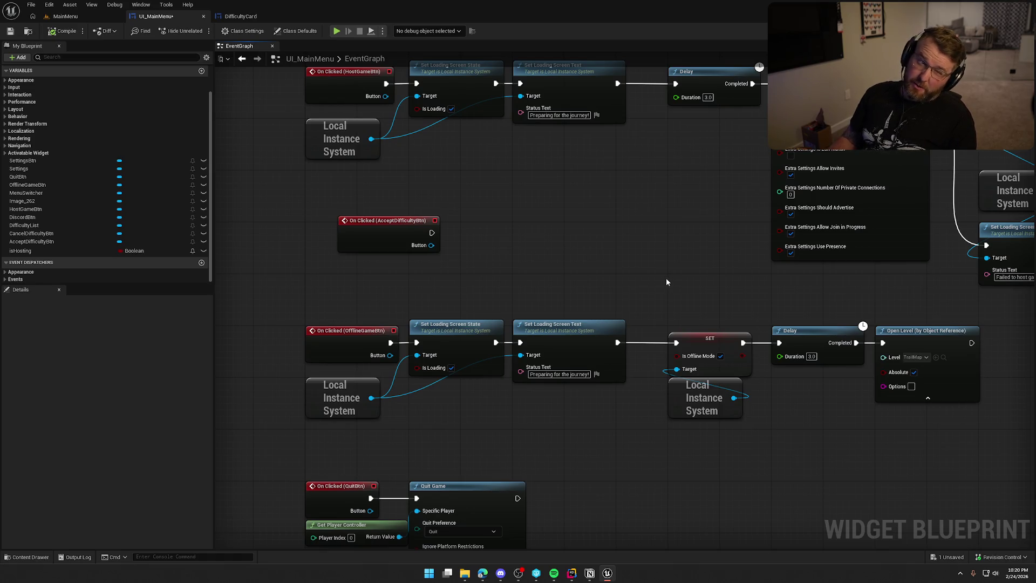
mouse_move(615, 234)
left_mouse_down()
mouse_move(601, 180)
mouse_move(618, 234)
mouse_move(687, 253)
mouse_move(628, 254)
left_mouse_up()
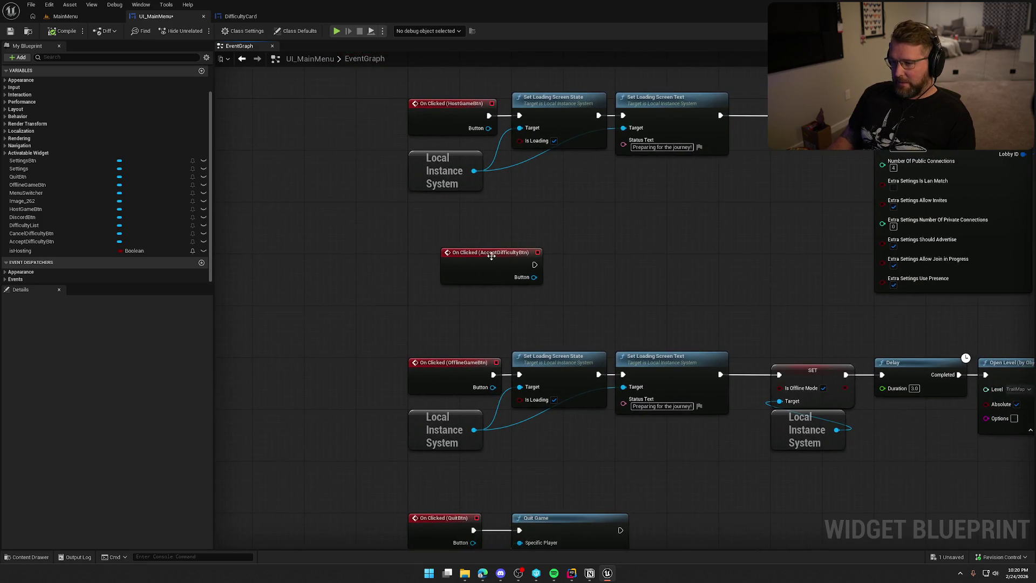
Move the AcceptDifficultyBtn event further left and break HostGameBtn's exec wire
left_click_drag(483, 258, 321, 263)
left_click_drag(449, 264, 681, 288)
left_click_drag(567, 286, 345, 326)
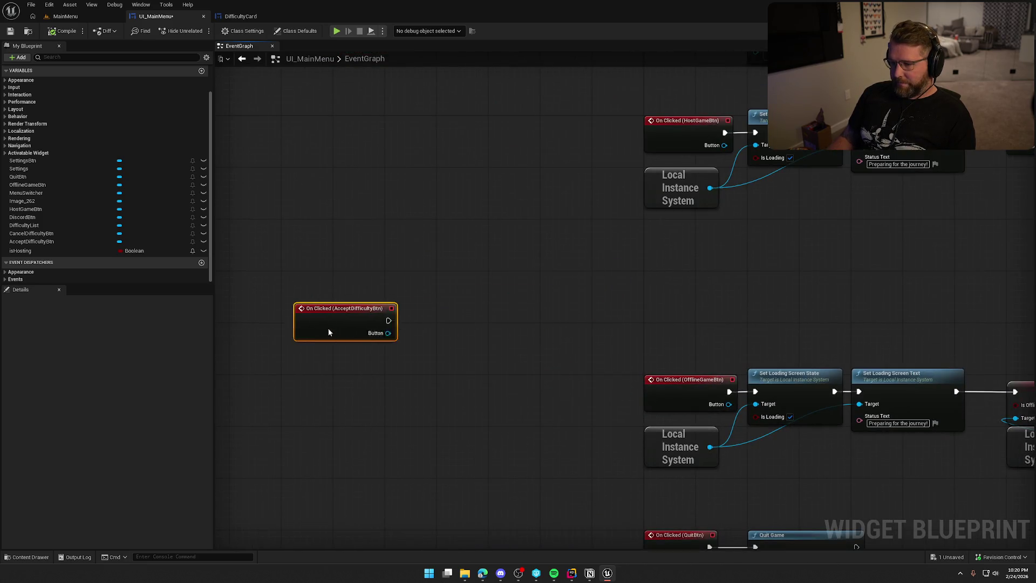
left_click_drag(709, 298, 455, 336)
mouse_move(551, 294)
left_mouse_down()
mouse_move(428, 295)
mouse_move(447, 257)
mouse_move(435, 261)
left_mouse_up()
left_click(391, 162, "alt")
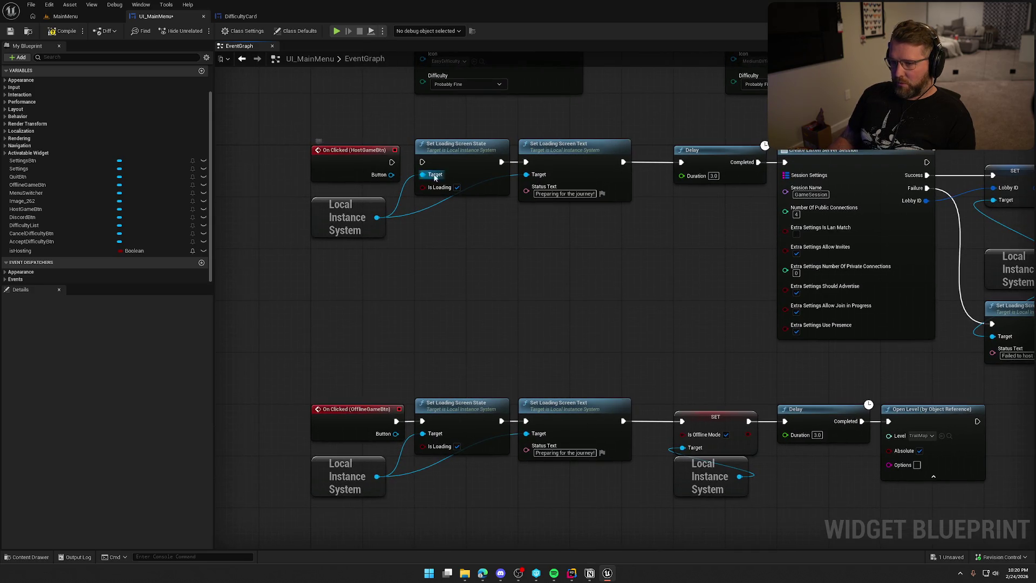
Detach the three loading-screen nodes from Delay and wire them after AcceptDifficultyBtn's click
left_click(623, 162, "alt")
mouse_move(545, 280)
left_mouse_down()
mouse_move(691, 273)
mouse_move(486, 187)
left_mouse_up()
mouse_move(615, 152)
left_mouse_down()
mouse_move(375, 287)
mouse_move(676, 260)
mouse_move(535, 364)
mouse_move(555, 326)
mouse_move(489, 322)
left_mouse_up()
mouse_move(564, 330)
left_mouse_down()
mouse_move(575, 303)
mouse_move(568, 328)
mouse_move(552, 320)
left_mouse_up()
left_click(569, 384)
Tuck the AcceptDifficultyBtn group up-left and add a SET isHosting after HostGameBtn's click
left_click_drag(664, 404, 386, 285)
left_click_drag(545, 305, 399, 268)
mouse_move(735, 183)
left_mouse_down()
mouse_move(319, 286)
mouse_move(469, 284)
left_mouse_up()
left_click(438, 231)
left_click(536, 280)
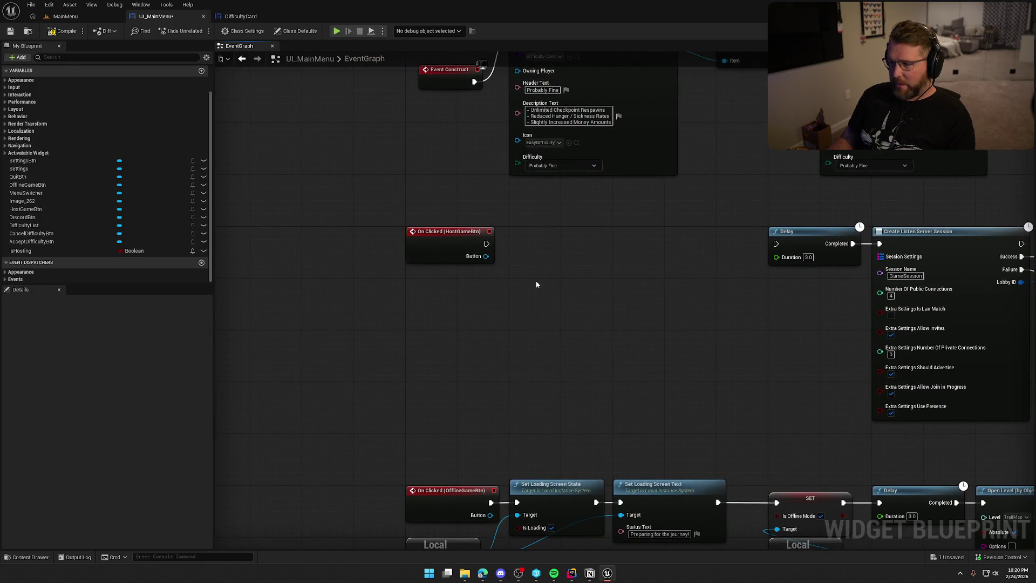
left_click_drag(539, 280, 506, 280)
mouse_move(24, 250)
left_mouse_down()
mouse_move(456, 273)
mouse_move(488, 236)
mouse_move(450, 243)
mouse_move(505, 238)
left_mouse_up()
Set MenuSwitcher's Active Widget Index to 0, compile, and drop a MenuSwitcher reference into the graph
left_click(567, 241)
left_click(1001, 31)
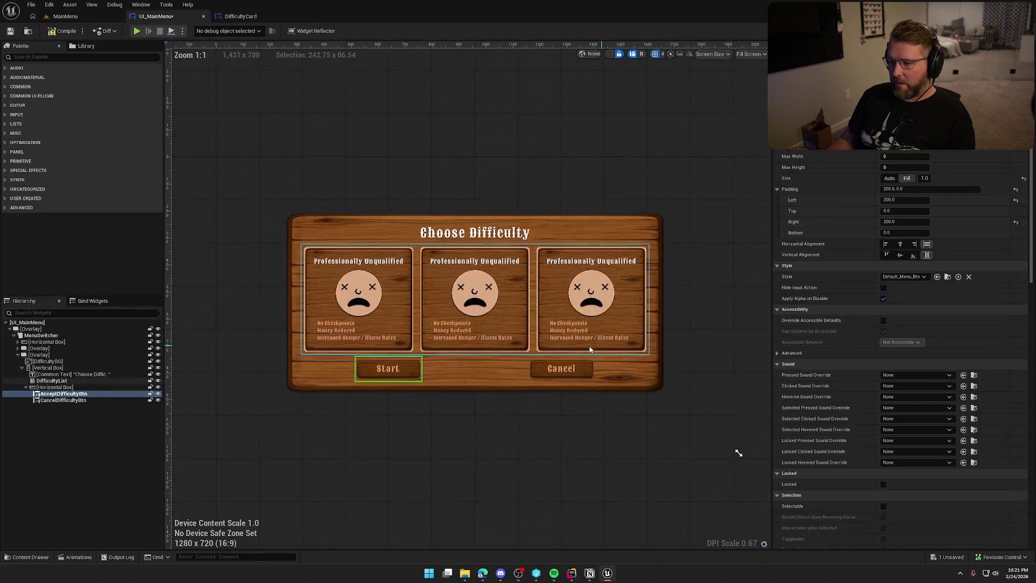
left_click(48, 335)
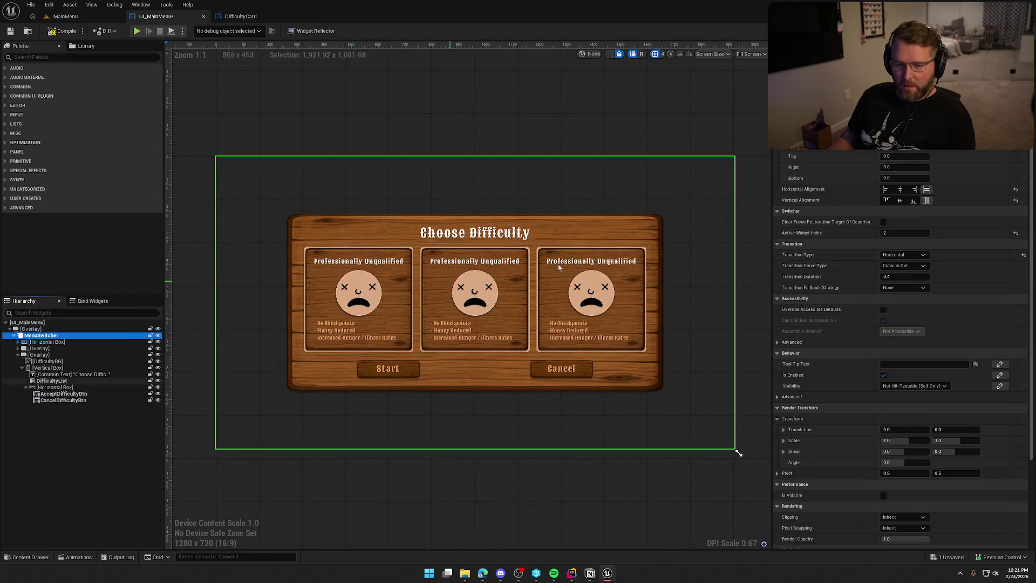
left_click(892, 233)
type("0")
key("Return")
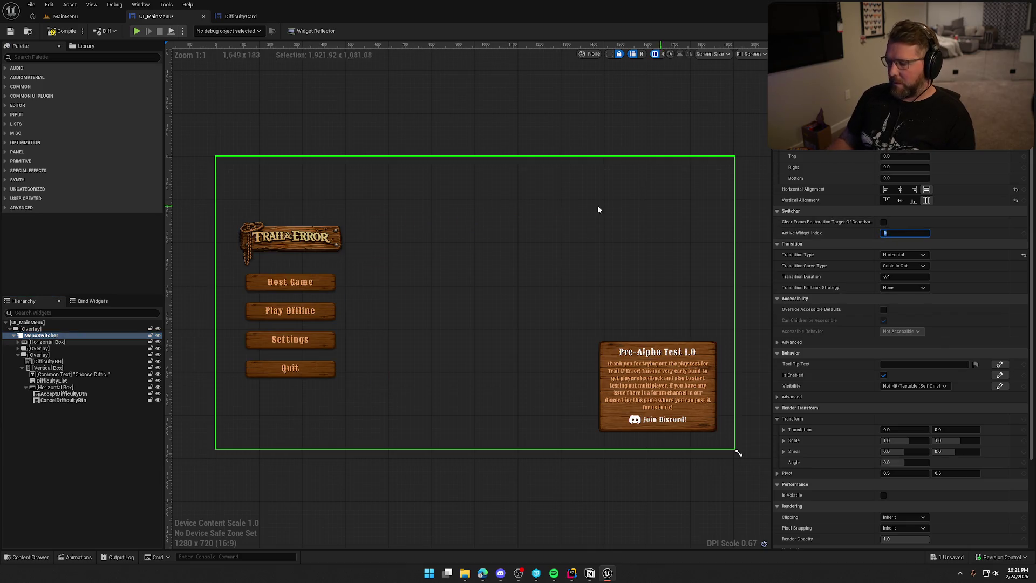
left_click(51, 33)
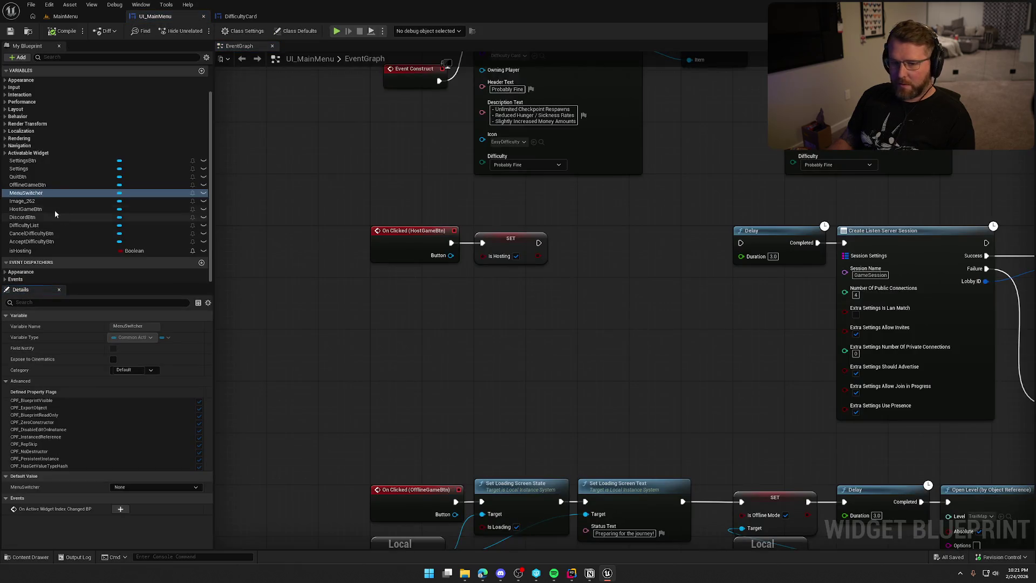
mouse_move(26, 192)
left_mouse_down()
mouse_move(428, 314)
mouse_move(468, 294)
mouse_move(548, 295)
left_mouse_up()
Call Set Active Widget Index on the Menu Switcher with index 2 after SET isHosting
type("set activ")
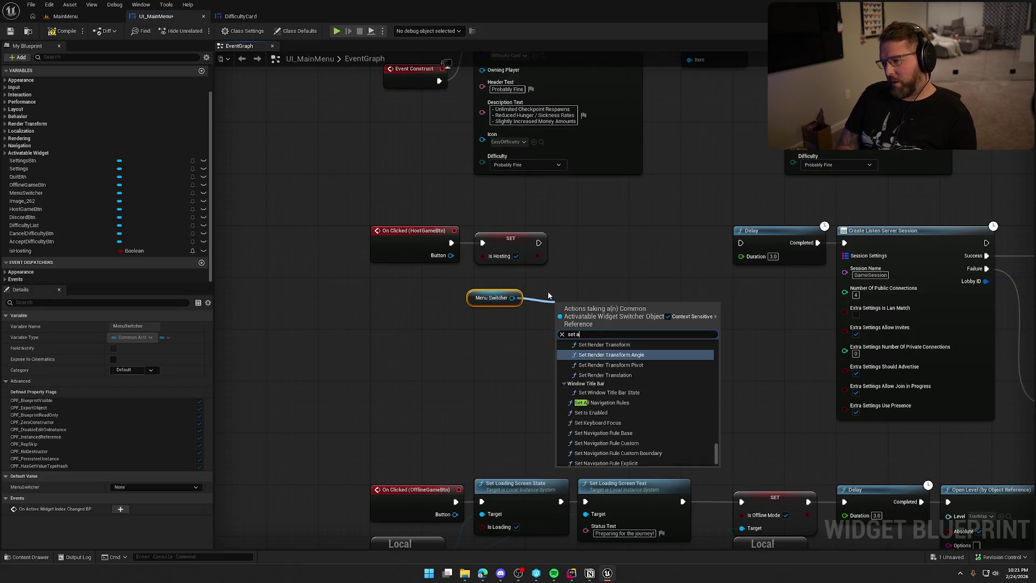
left_click(601, 362)
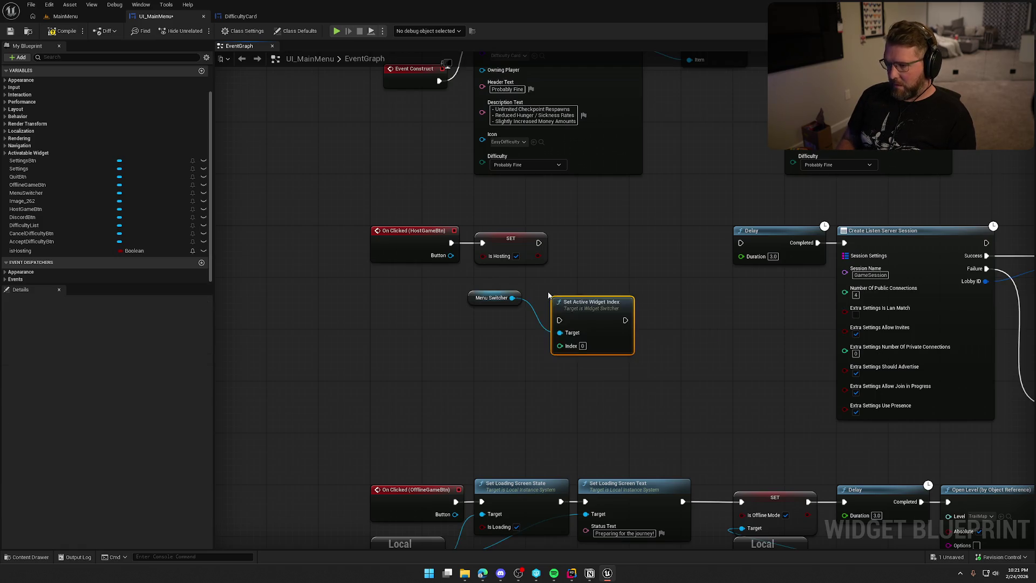
mouse_move(559, 320)
left_mouse_down()
mouse_move(539, 243)
mouse_move(616, 246)
mouse_move(617, 238)
left_mouse_up()
left_click_drag(482, 303, 507, 280)
left_click(515, 313)
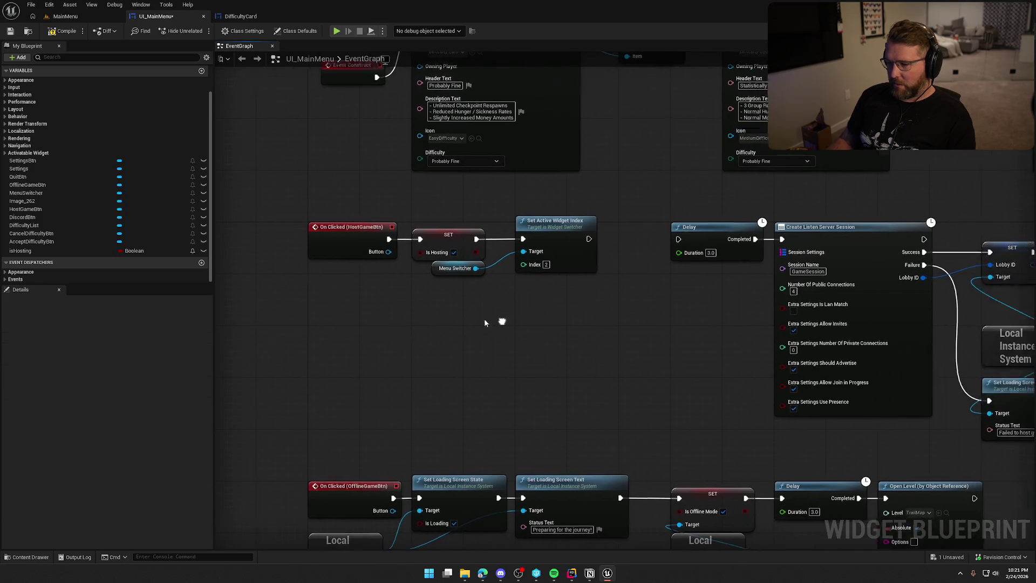
Zoom out and select the host session chain from Delay through Start Camera Fade
left_click_drag(674, 303, 378, 314)
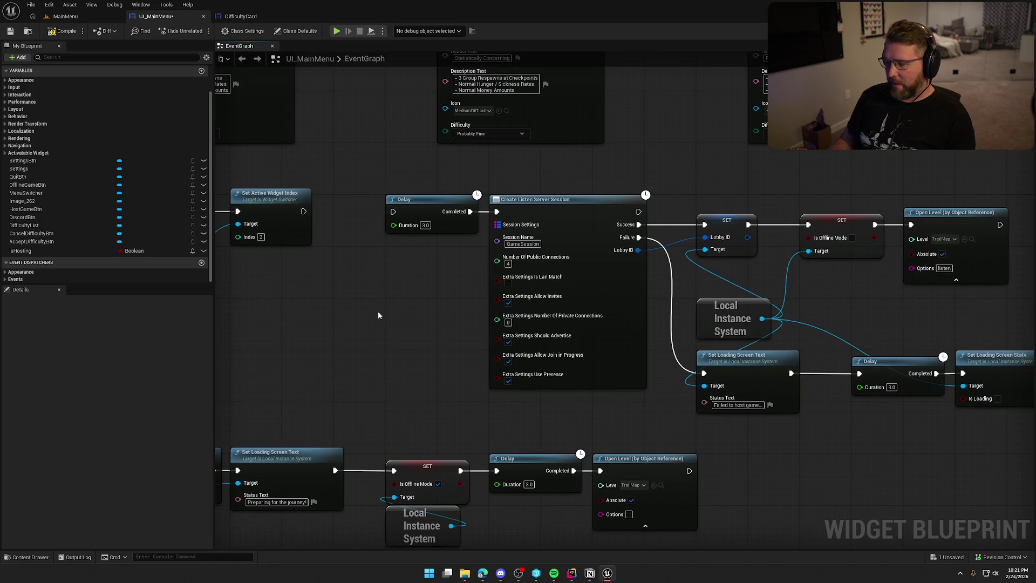
scroll(717, 324, "down", 5)
left_click_drag(698, 303, 524, 300)
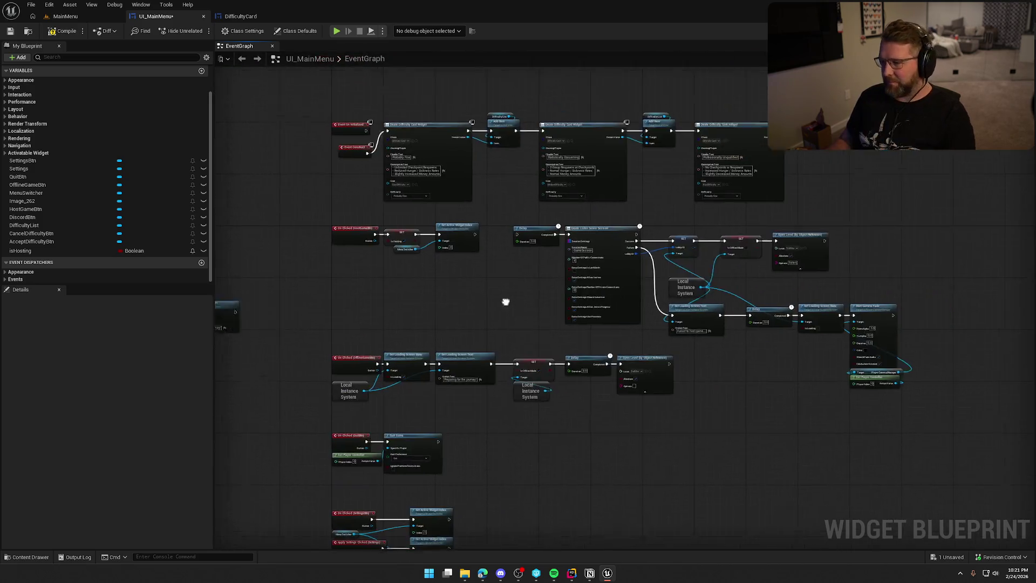
scroll(523, 301, "up", 2)
mouse_move(439, 186)
left_mouse_down()
mouse_move(867, 347)
mouse_move(961, 356)
left_mouse_up()
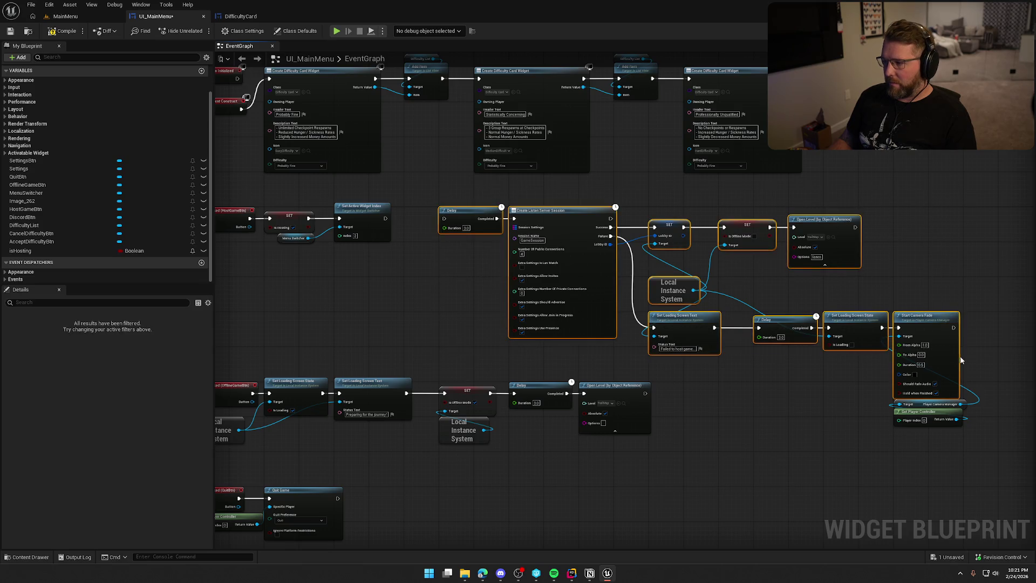
Rearrange the session chain, AcceptDifficultyBtn event and loading screen nodes to make room
mouse_move(846, 341)
left_mouse_down()
mouse_move(875, 374)
mouse_move(324, 432)
mouse_move(335, 448)
mouse_move(577, 417)
mouse_move(490, 250)
left_mouse_up()
left_click_drag(425, 241, 397, 252)
left_click_drag(604, 100, 803, 174)
mouse_move(641, 124)
left_mouse_down()
mouse_move(244, 211)
mouse_move(537, 164)
left_mouse_up()
scroll(360, 184, "up", 2)
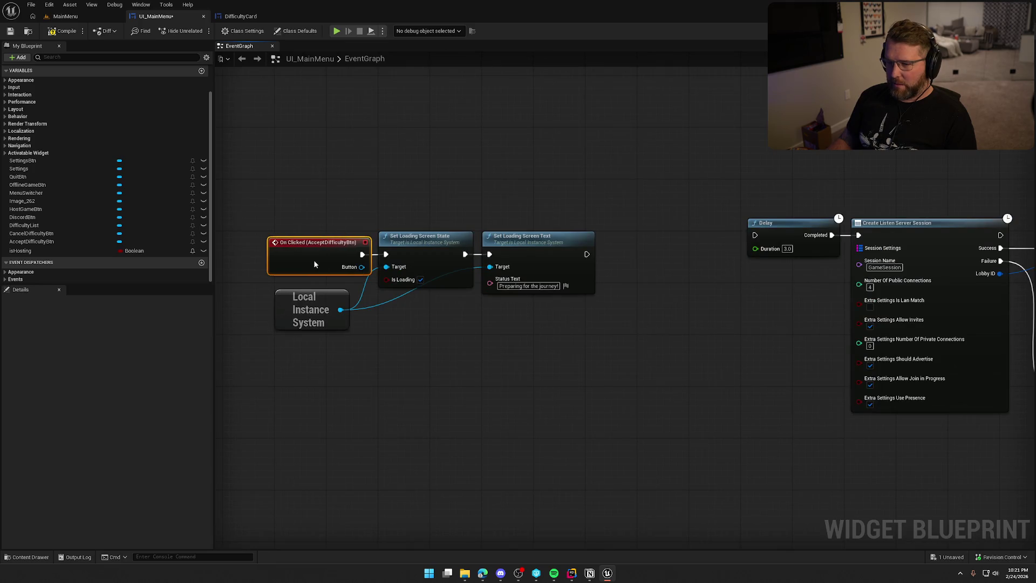
left_click(315, 258)
left_click_drag(592, 309, 426, 226)
left_click_drag(432, 239, 483, 232)
left_click_drag(319, 322, 344, 303)
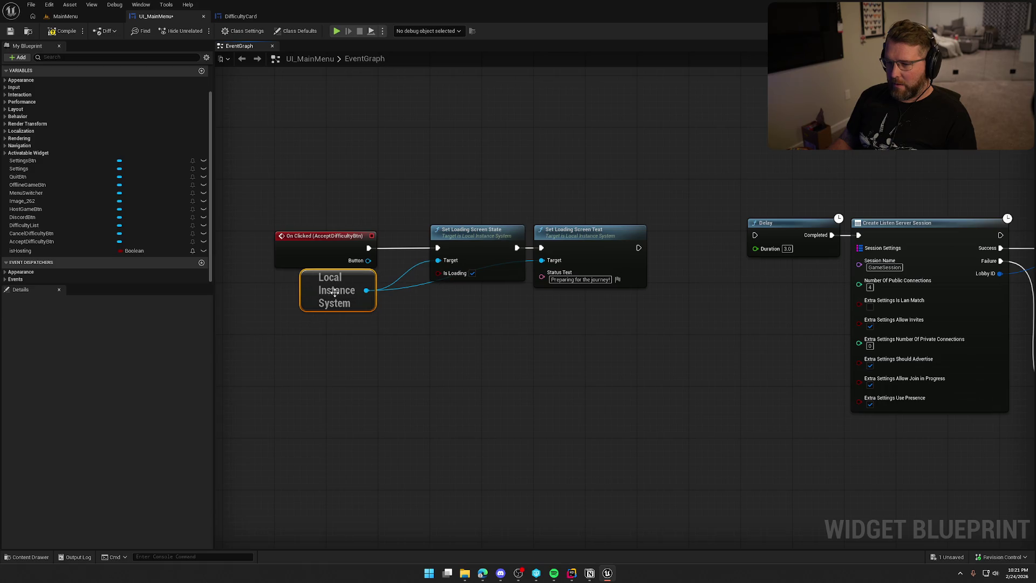
left_click_drag(493, 344, 357, 328)
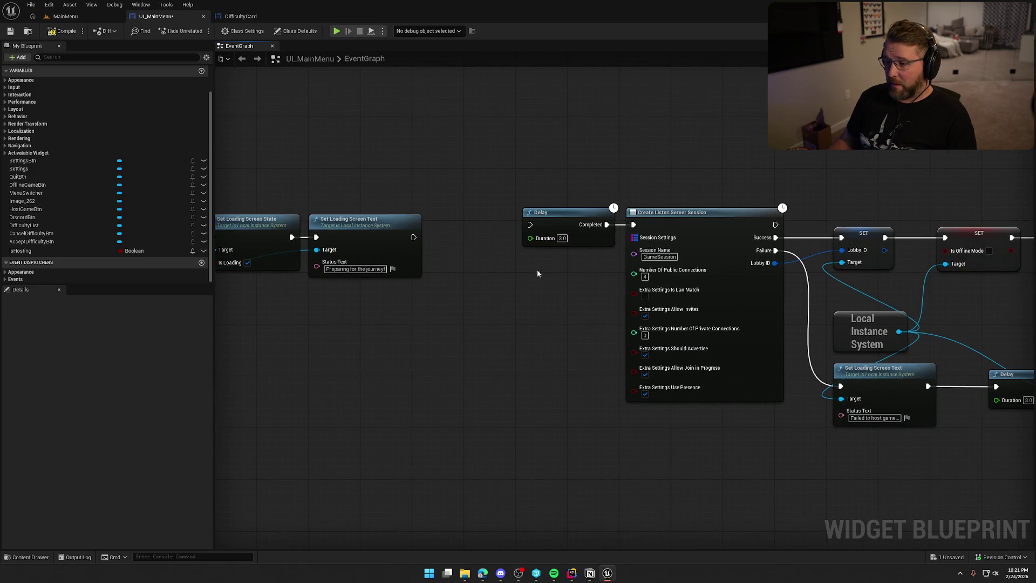
mouse_move(506, 277)
left_mouse_down()
mouse_move(572, 277)
mouse_move(478, 246)
mouse_move(532, 394)
left_mouse_up()
Add a Branch node, wire Set Loading Screen Text into the Delay, and Delay's Completed into the Branch
left_click(572, 279)
key("Escape")
left_click_drag(597, 225, 480, 236)
left_click_drag(628, 216, 570, 229)
left_click(616, 327)
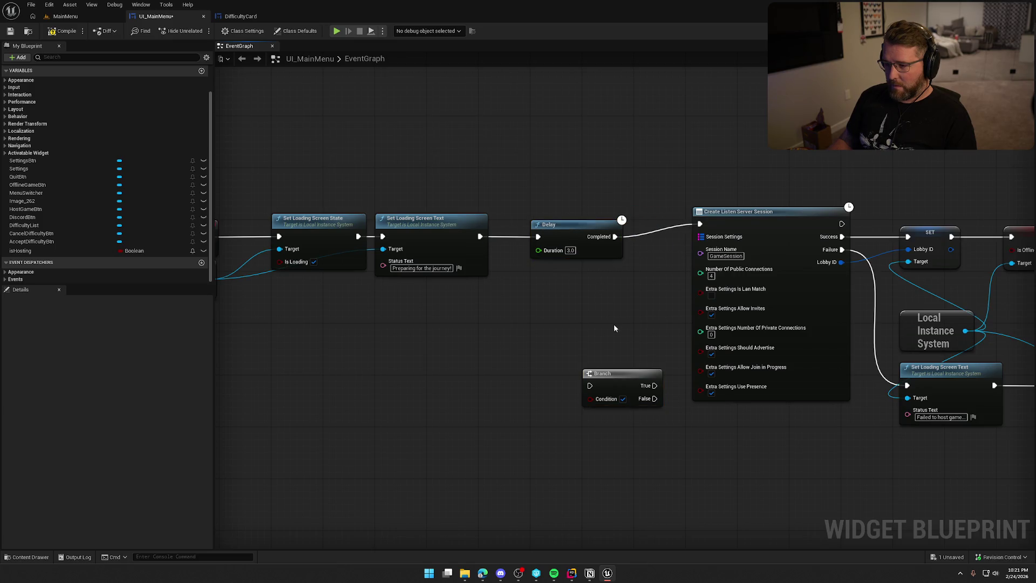
left_click_drag(617, 328, 451, 314)
mouse_move(442, 360)
left_mouse_down()
mouse_move(447, 300)
mouse_move(485, 270)
mouse_move(450, 224)
left_mouse_up()
mouse_move(458, 304)
left_mouse_down()
mouse_move(427, 266)
mouse_move(554, 253)
left_mouse_up()
Drop the isHosting variable onto the graph and feed it into the Branch condition
left_click_drag(47, 250, 532, 278)
left_click(475, 294)
left_click_drag(436, 285, 527, 294)
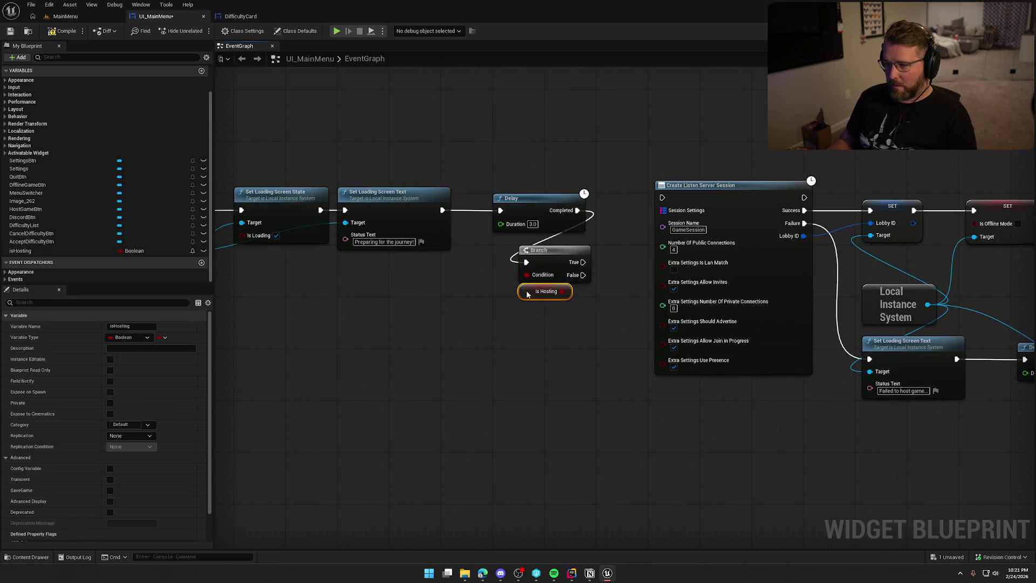
scroll(528, 294, "down", 3)
Shift the On Clicked chain left and wire the Branch into Create Listen Server Session
mouse_move(272, 221)
left_mouse_down()
mouse_move(521, 302)
mouse_move(588, 275)
left_mouse_up()
left_click_drag(376, 251, 299, 253)
left_click(527, 370)
left_click_drag(728, 351, 703, 279)
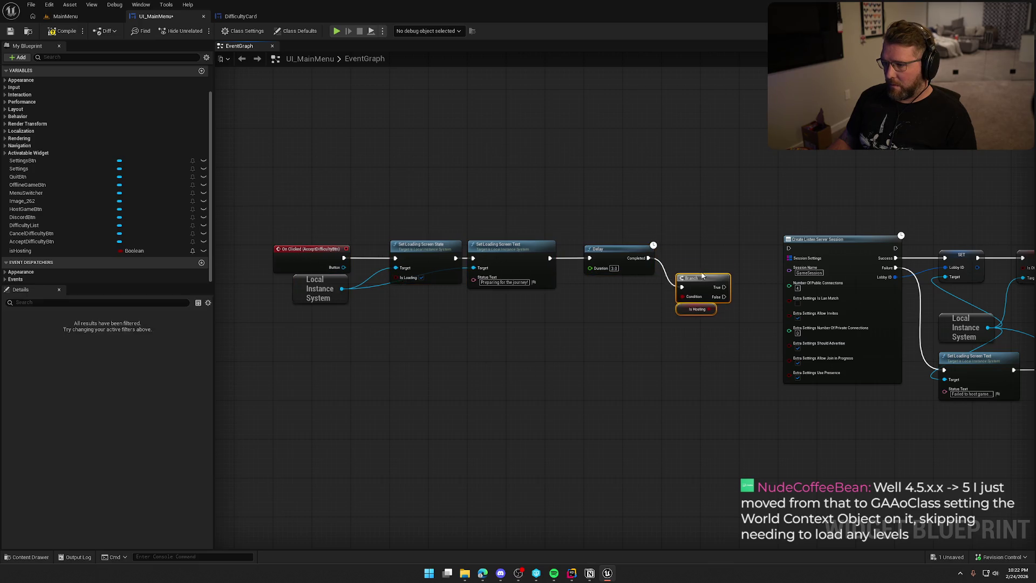
left_click(688, 249)
scroll(689, 249, "up", 2)
left_click_drag(461, 244, 566, 218)
scroll(565, 218, "down", 2)
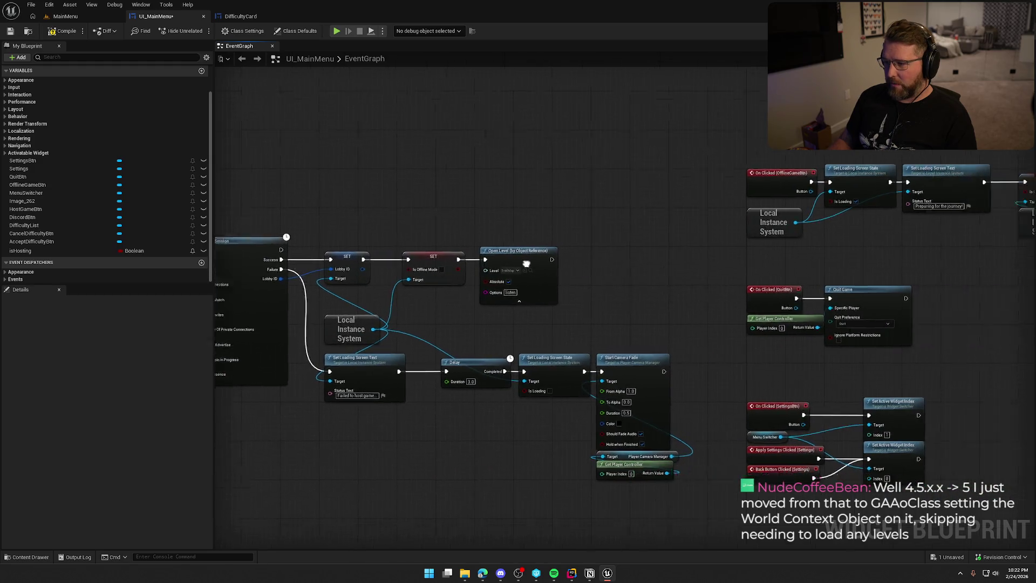
scroll(507, 354, "up", 2)
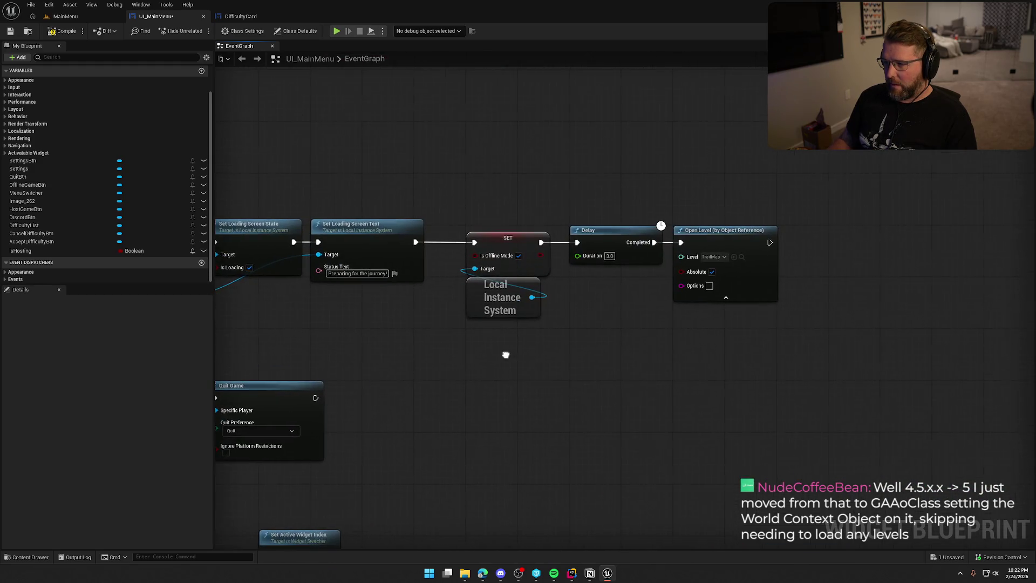
Move the offline SET, Delay and Open Level nodes under the isHosting Branch
left_click_drag(462, 205, 762, 357)
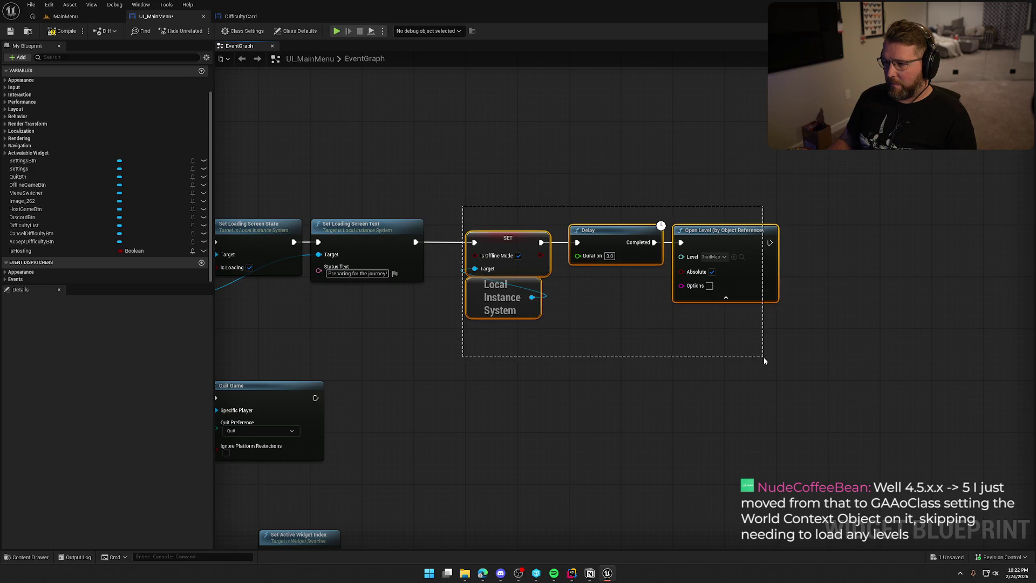
left_click_drag(593, 383, 780, 375)
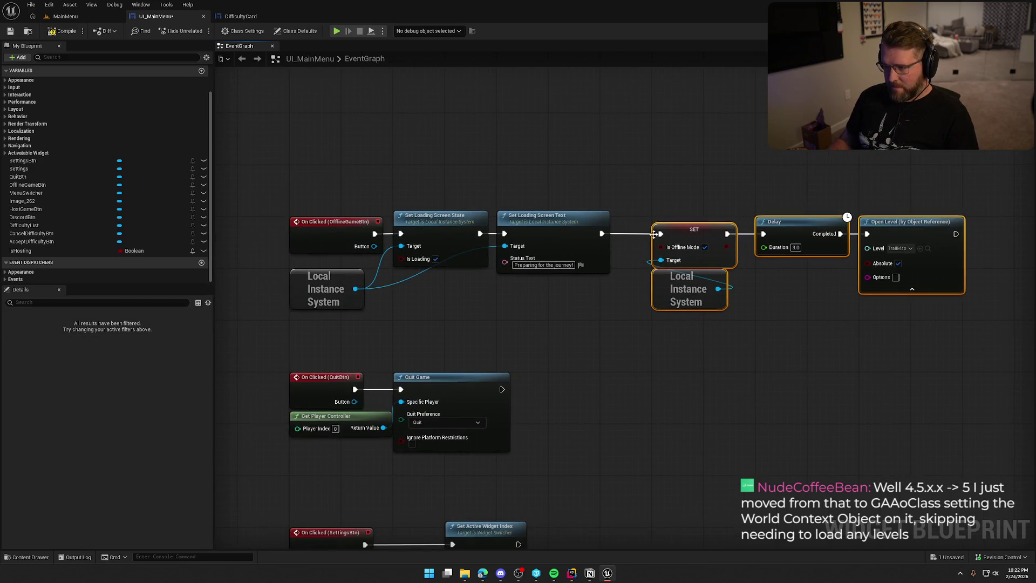
mouse_move(692, 231)
left_mouse_down()
mouse_move(410, 485)
mouse_move(378, 377)
mouse_move(457, 255)
mouse_move(356, 426)
left_mouse_up()
left_click_drag(576, 355, 659, 283)
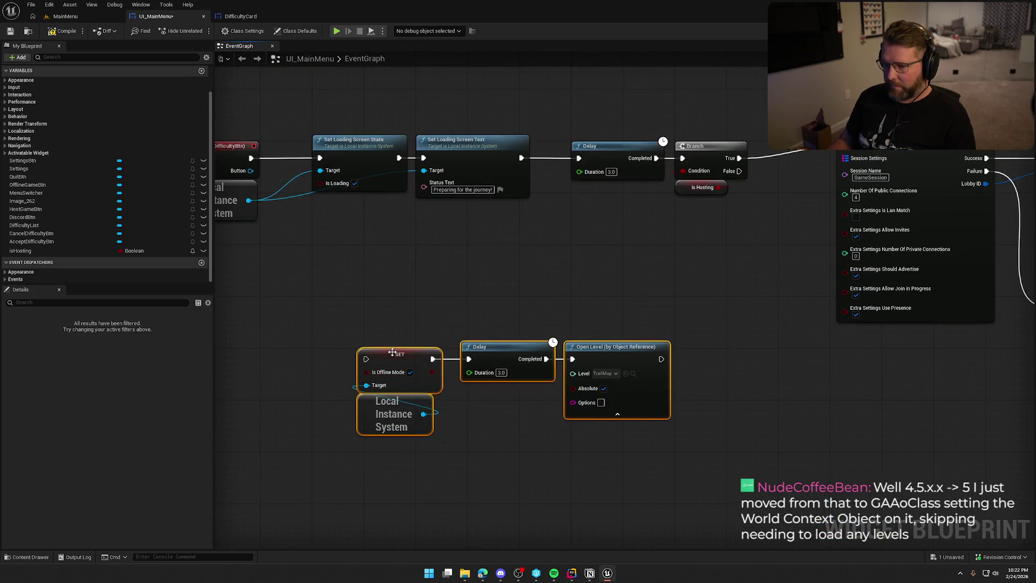
left_click_drag(566, 378, 659, 405)
mouse_move(509, 314)
left_mouse_down()
mouse_move(659, 279)
mouse_move(591, 335)
mouse_move(561, 329)
mouse_move(451, 351)
mouse_move(348, 341)
left_mouse_up()
mouse_move(270, 403)
left_mouse_down()
mouse_move(308, 417)
mouse_move(483, 417)
left_mouse_up()
Wire Branch False into the offline SET, delete the extra Delay, and connect SET straight to Open Level
left_click_drag(442, 194, 438, 420)
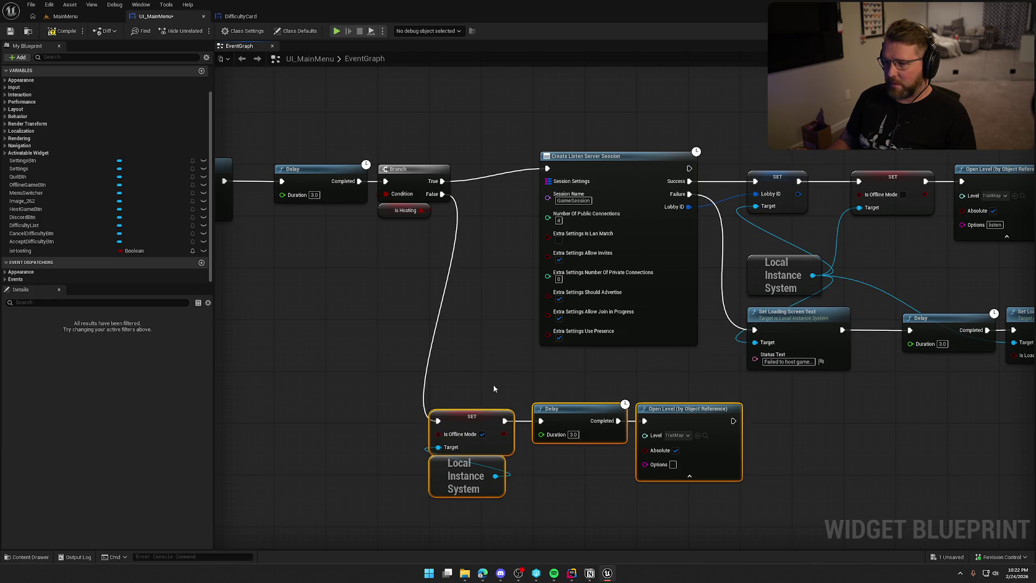
left_click_drag(500, 391, 614, 384)
left_click(627, 383)
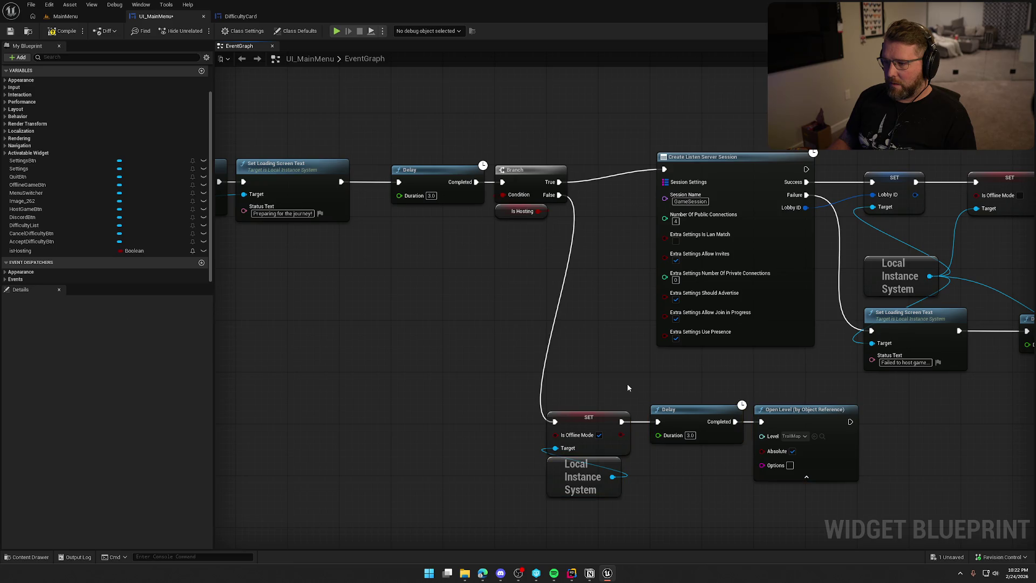
left_click(675, 426)
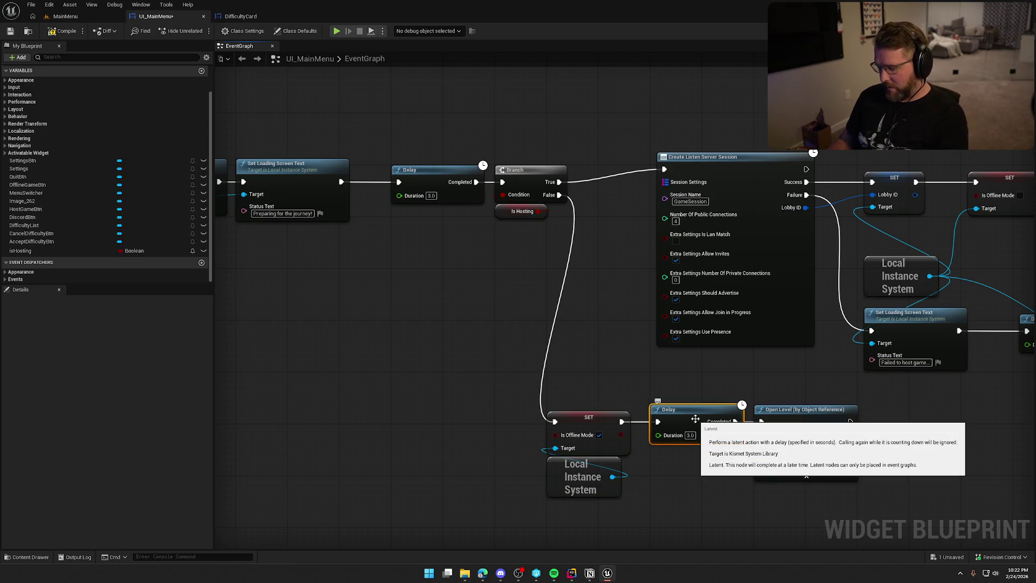
key("Delete")
mouse_move(621, 422)
left_mouse_down()
mouse_move(761, 421)
mouse_move(703, 424)
mouse_move(507, 337)
mouse_move(641, 337)
left_mouse_up()
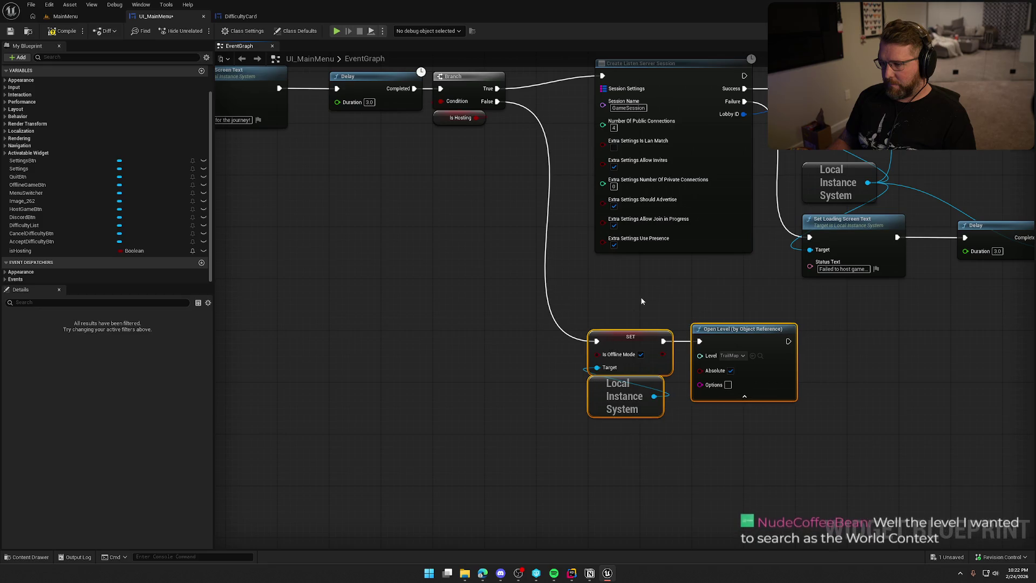
Nudge the session chain and camera fade nodes down and review the whole click chain
scroll(541, 367, "down", 2)
mouse_move(384, 145)
left_mouse_down()
mouse_move(735, 296)
mouse_move(818, 316)
left_mouse_up()
left_click_drag(843, 440, 843, 438)
scroll(513, 149, "up", 2)
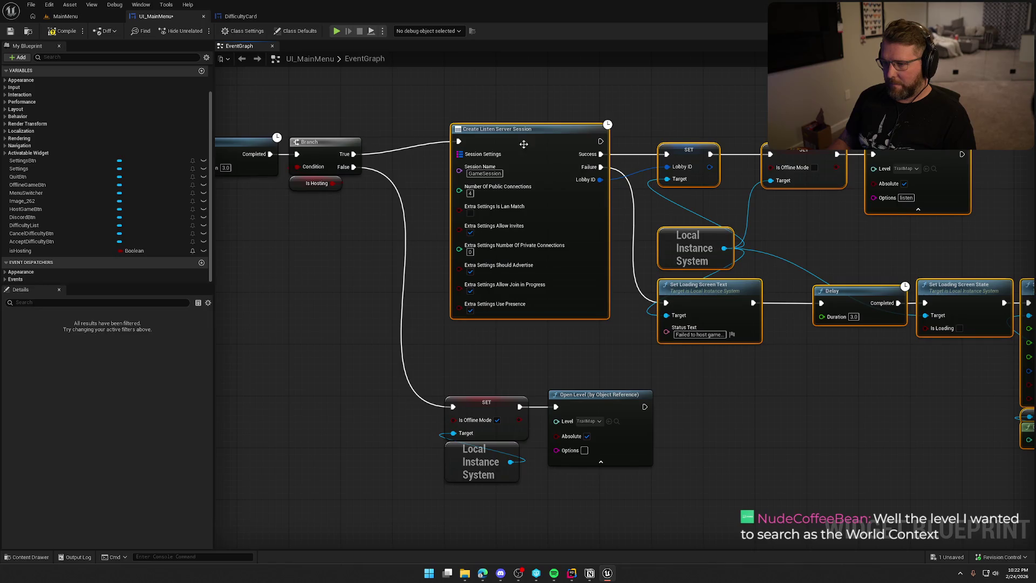
left_click_drag(512, 147, 512, 153)
left_click(532, 355)
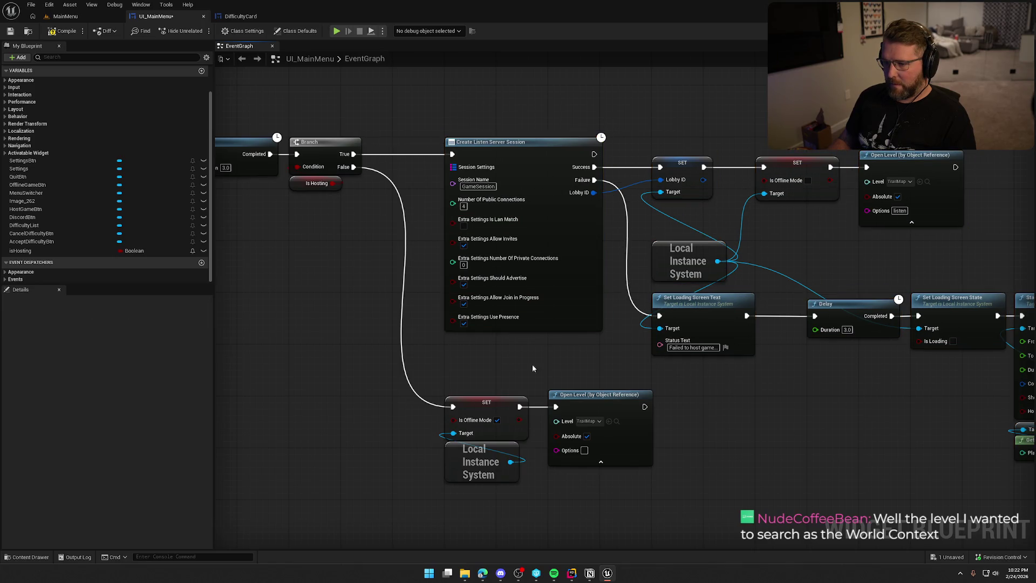
scroll(638, 449, "down", 2)
left_click_drag(670, 409, 976, 399)
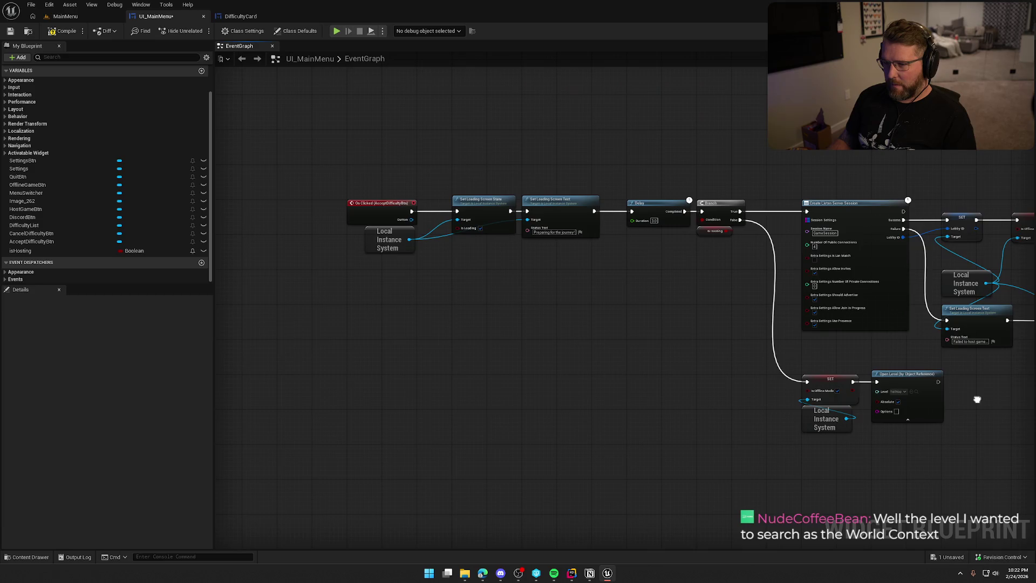
mouse_move(619, 382)
left_mouse_down()
mouse_move(478, 432)
mouse_move(512, 410)
mouse_move(504, 377)
mouse_move(548, 385)
mouse_move(556, 282)
left_mouse_up()
scroll(551, 398, "up", 2)
Delete OfflineGameBtn's loading screen nodes and line its event up beside HostGameBtn and Menu Switcher
left_click(571, 375)
left_click(529, 377, "ctrl")
left_click(379, 418, "ctrl")
key("Delete")
left_click_drag(411, 373, 410, 166)
left_click_drag(472, 286, 453, 383)
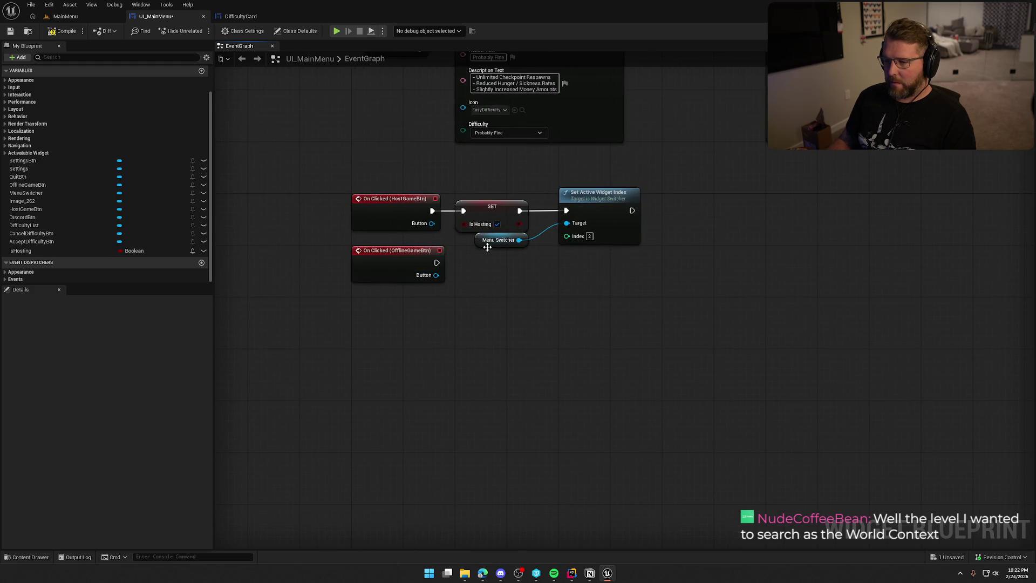
left_click_drag(487, 246, 575, 169)
left_click_drag(577, 183, 570, 183)
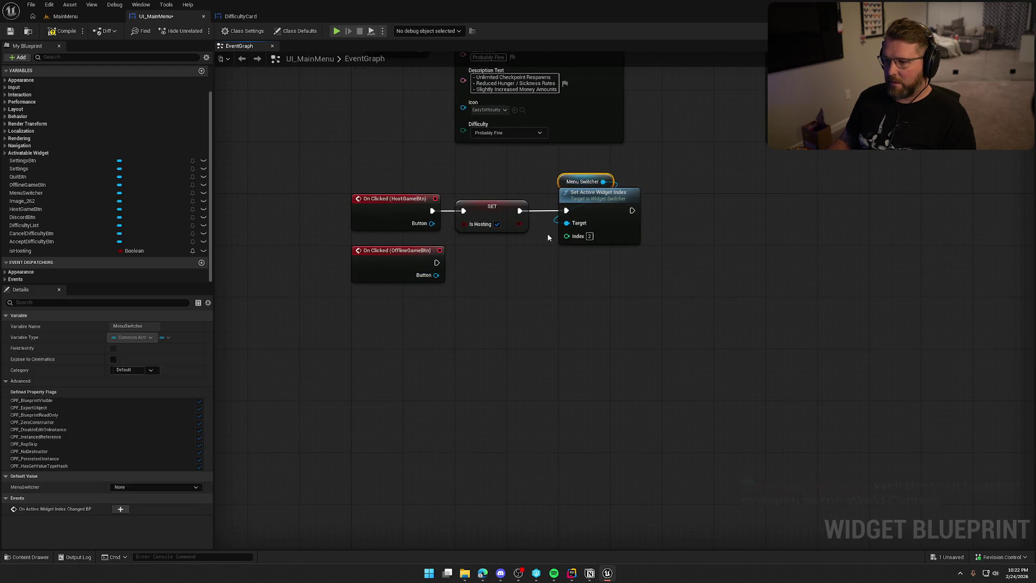
Copy SET Is Hosting (false) and wire it between OfflineGameBtn's click and Set Active Widget Index
left_click(491, 208)
key("ctrl+c")
key("ctrl+v")
left_click_drag(483, 256, 436, 263)
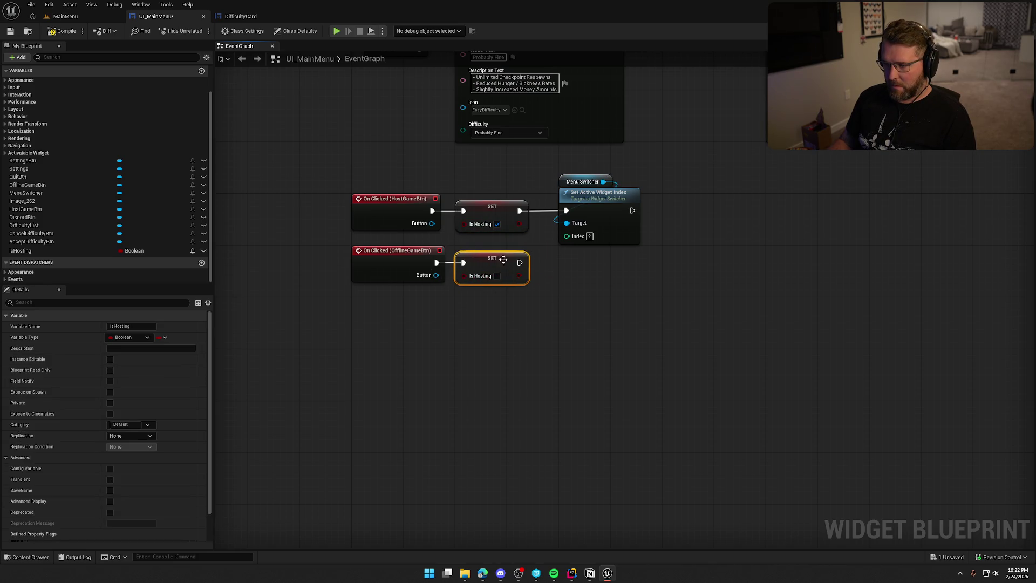
mouse_move(519, 263)
left_mouse_down()
mouse_move(566, 211)
mouse_move(595, 225)
left_mouse_up()
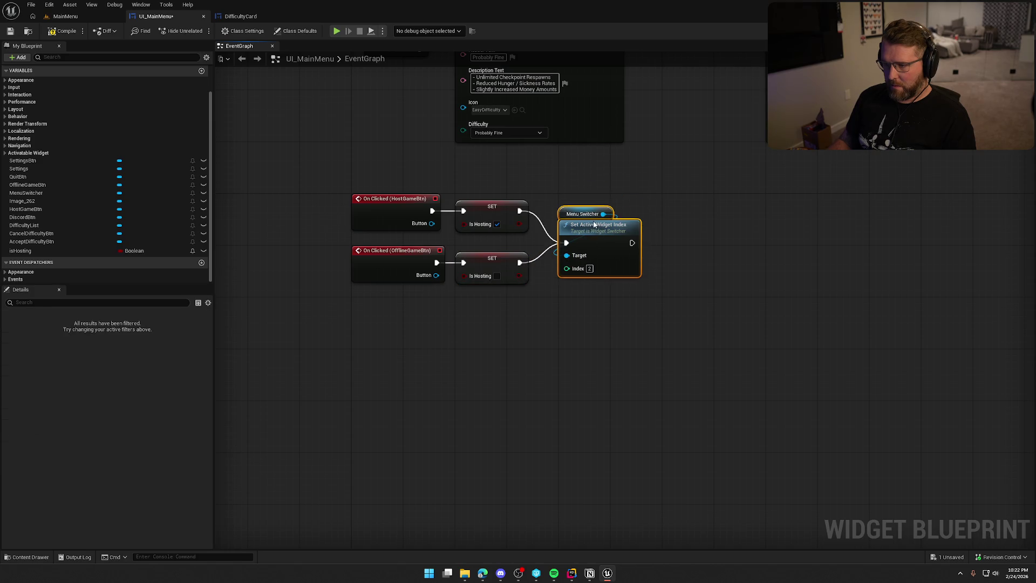
left_click(532, 316)
Reposition the accept-difficulty node group, then switch to the UI_MainMenu Designer view
scroll(552, 376, "down", 6)
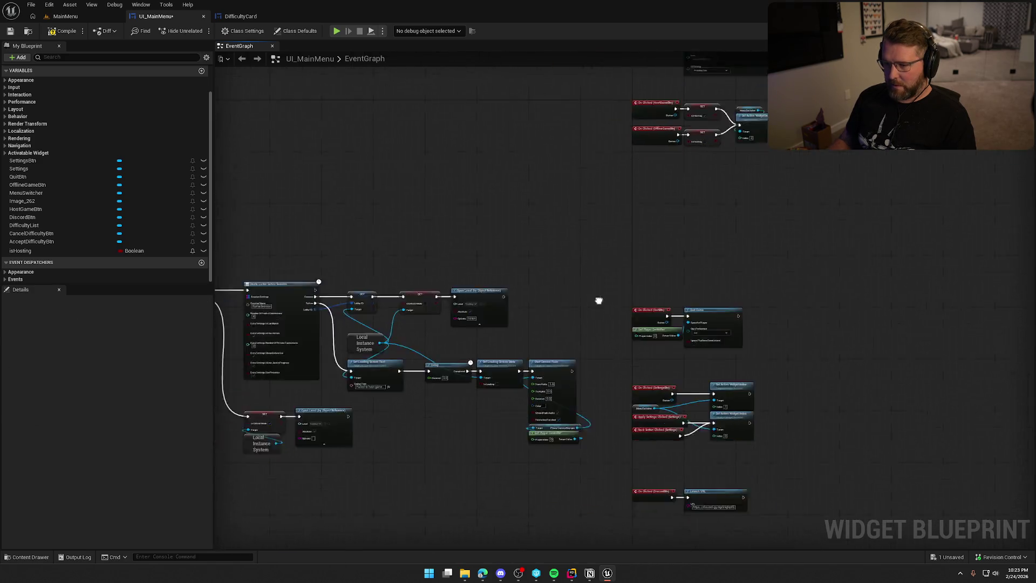
mouse_move(689, 324)
left_mouse_down()
mouse_move(629, 259)
mouse_move(342, 199)
mouse_move(361, 222)
mouse_move(715, 171)
left_mouse_up()
scroll(715, 172, "up", 5)
left_click_drag(474, 296, 429, 251)
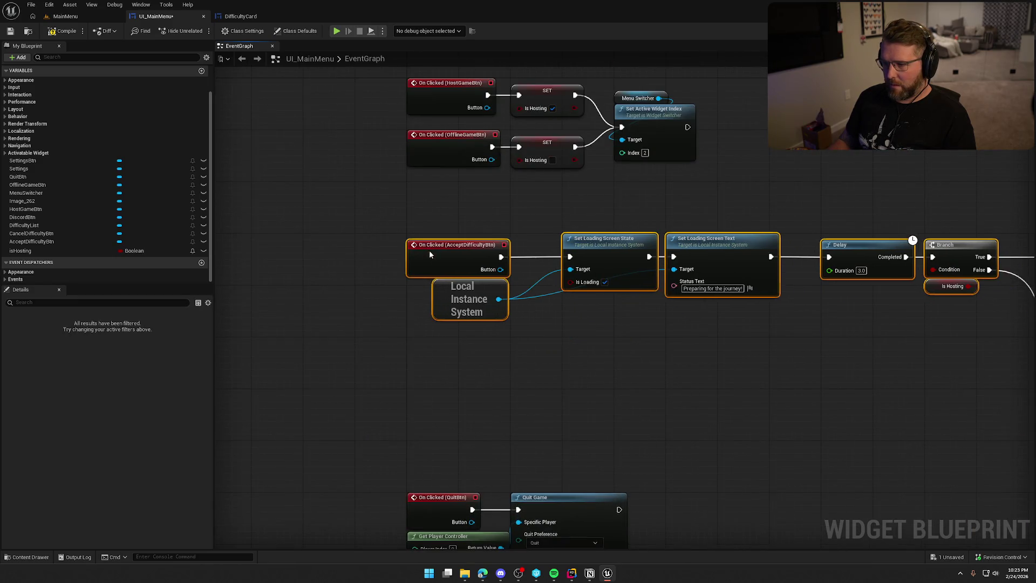
left_click(574, 344)
mouse_move(574, 344)
left_mouse_down()
mouse_move(489, 468)
mouse_move(590, 370)
mouse_move(606, 380)
left_mouse_up()
left_click(1003, 16)
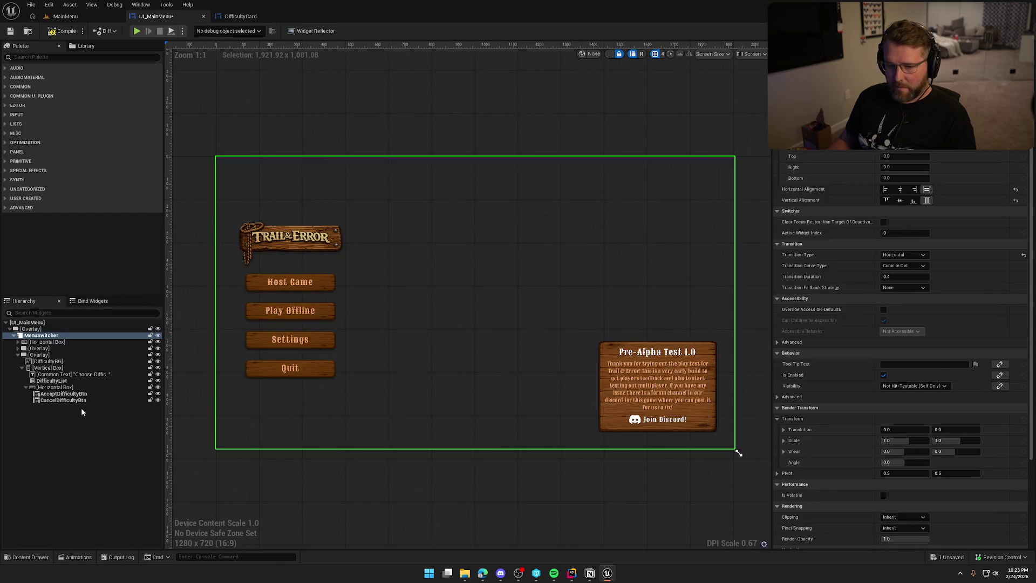
Add an On Clicked event for CancelDifficultyBtn and move it into the graph
left_click(63, 400)
scroll(912, 387, "down", 10)
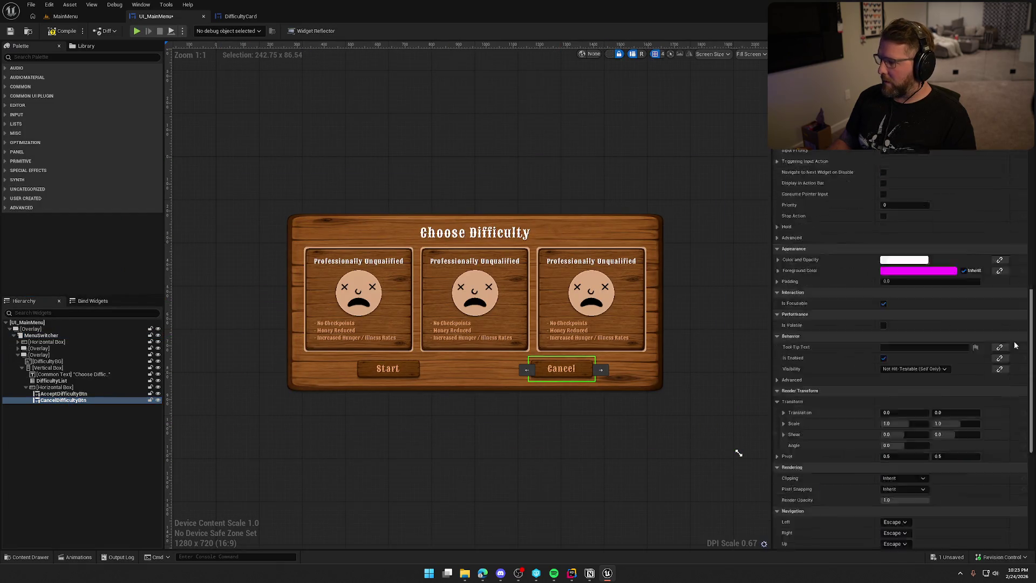
left_click(909, 379)
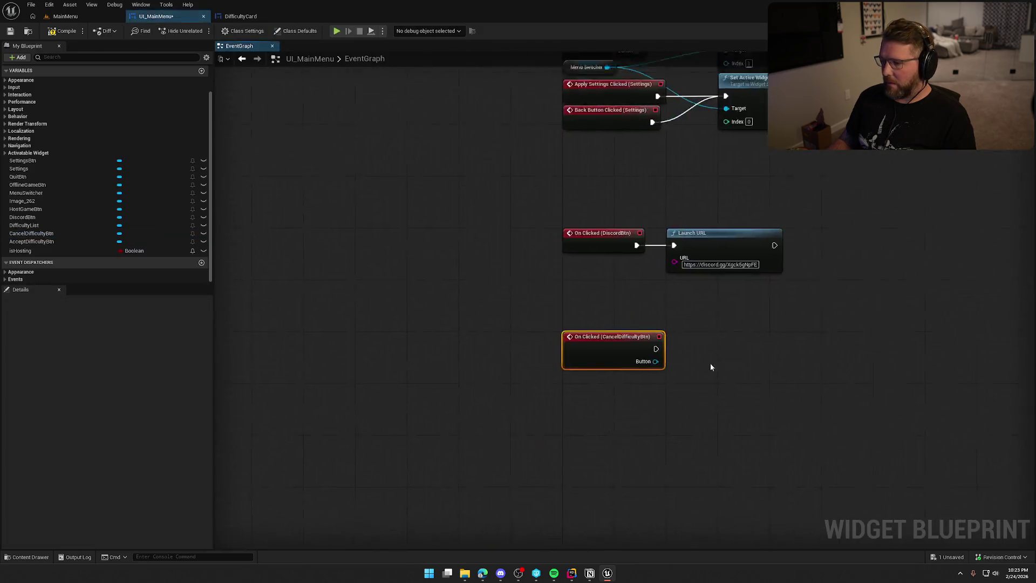
mouse_move(558, 193)
left_mouse_down()
mouse_move(571, 245)
mouse_move(515, 377)
left_mouse_up()
Delete Event On Initialized, move Event Construct into its place, and park the Cancel event below
left_click(599, 223)
key("Delete")
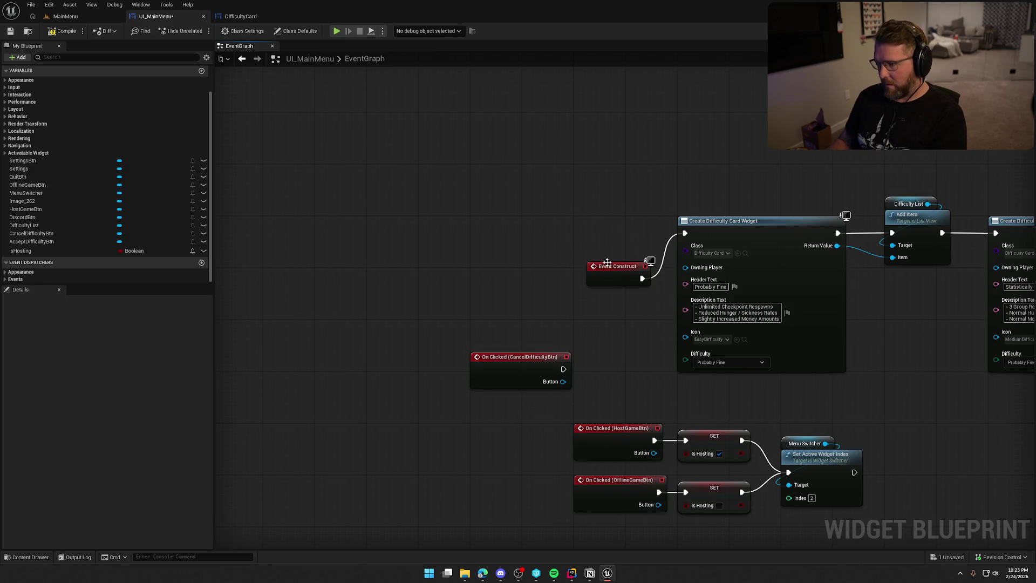
left_click_drag(617, 265, 594, 222)
left_click_drag(618, 279, 520, 118)
mouse_move(437, 203)
left_mouse_down()
mouse_move(412, 268)
mouse_move(434, 149)
left_mouse_up()
mouse_move(299, 171)
left_mouse_down()
mouse_move(425, 443)
mouse_move(430, 392)
left_mouse_up()
left_click(554, 234)
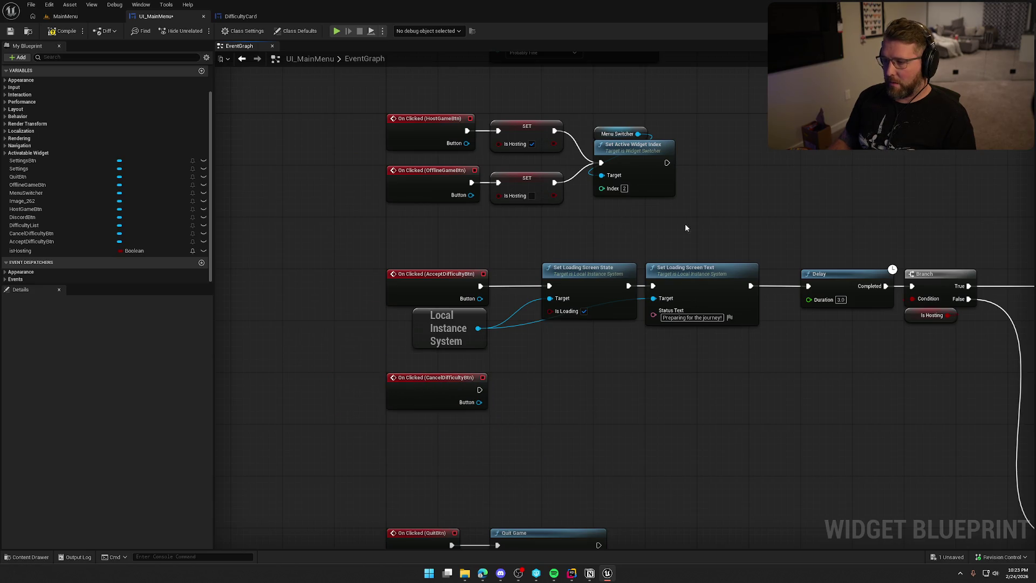
Paste the Menu Switcher and Set Active Widget Index nodes after the Cancel event, returning to index 0
left_click(622, 169)
scroll(578, 392, "down", 3)
key("ctrl+v")
left_click_drag(549, 320, 481, 295)
left_click_drag(550, 305, 551, 279)
left_click(613, 346)
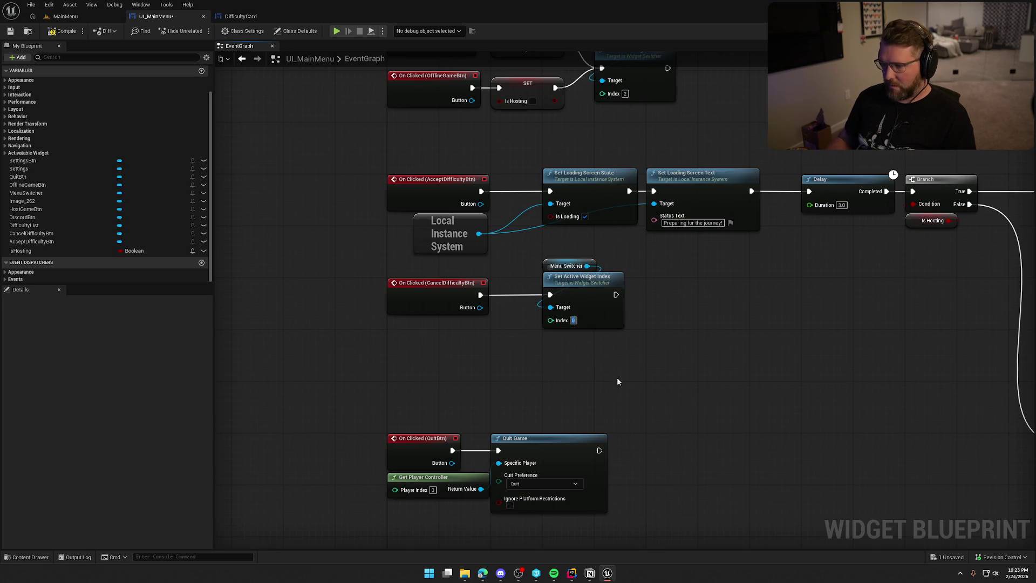
Copy the Difficulty List getter and paste it near the Host nodes
scroll(605, 381, "up", 3)
scroll(659, 199, "right", 3)
left_click_drag(417, 183, 523, 265)
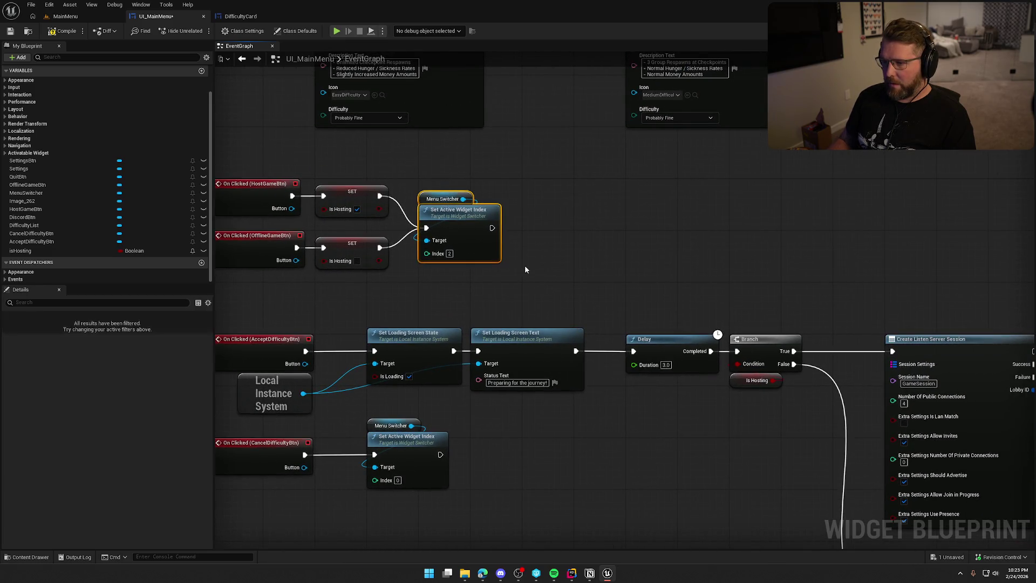
scroll(619, 354, "up", 5)
left_click(592, 239)
key("ctrl+c")
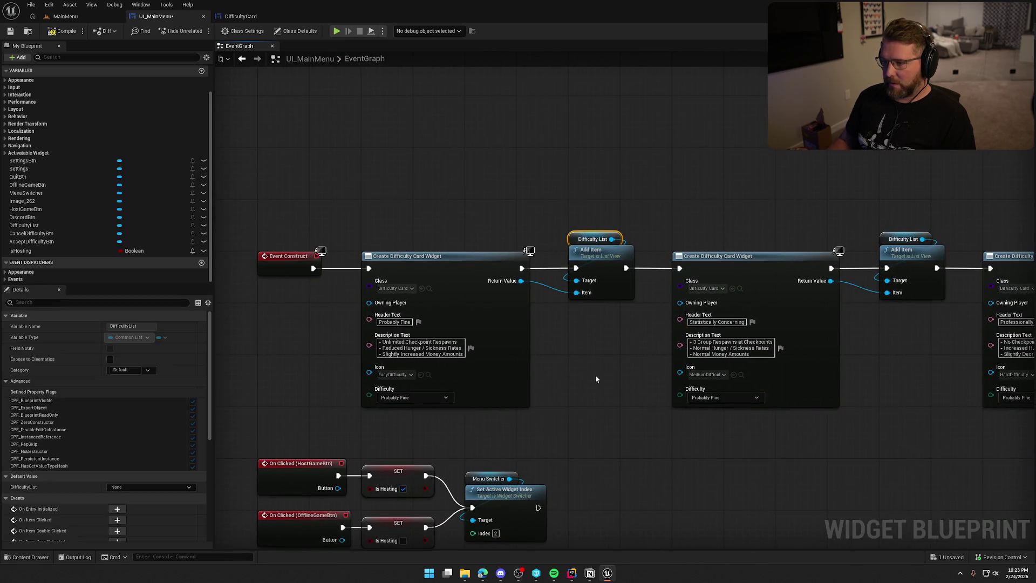
scroll(592, 372, "down", 3)
key("ctrl+v")
mouse_move(588, 312)
left_mouse_down()
mouse_move(568, 337)
mouse_move(592, 361)
left_mouse_up()
Add a Set Selected Index node (index 1) for the Difficulty List and chain it with the menu switch
type("set sele")
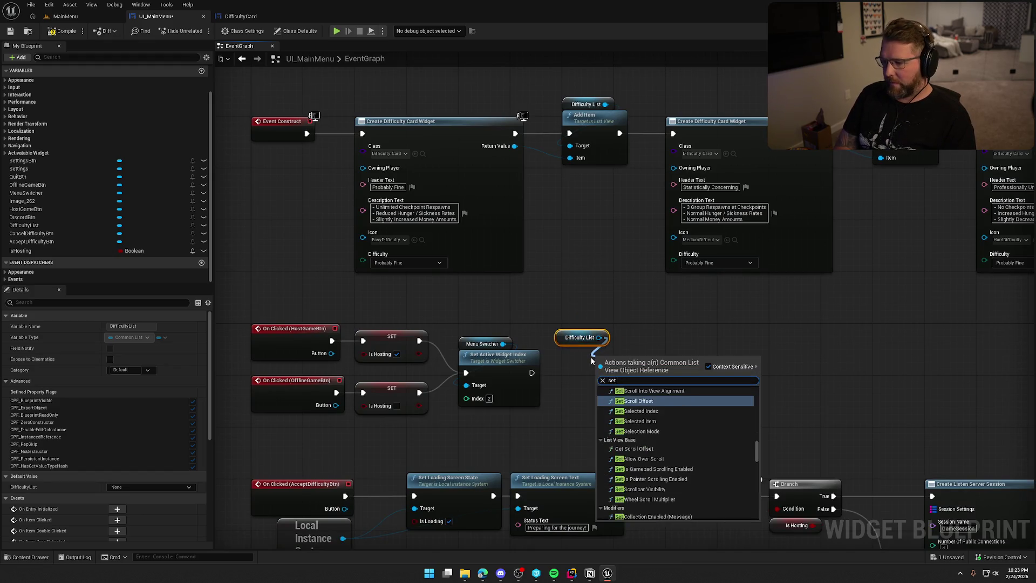
key("Return")
left_click_drag(602, 373, 533, 373)
left_click_drag(617, 366, 590, 367)
mouse_move(804, 348)
left_mouse_down()
mouse_move(785, 415)
mouse_move(785, 310)
mouse_move(899, 176)
left_mouse_up()
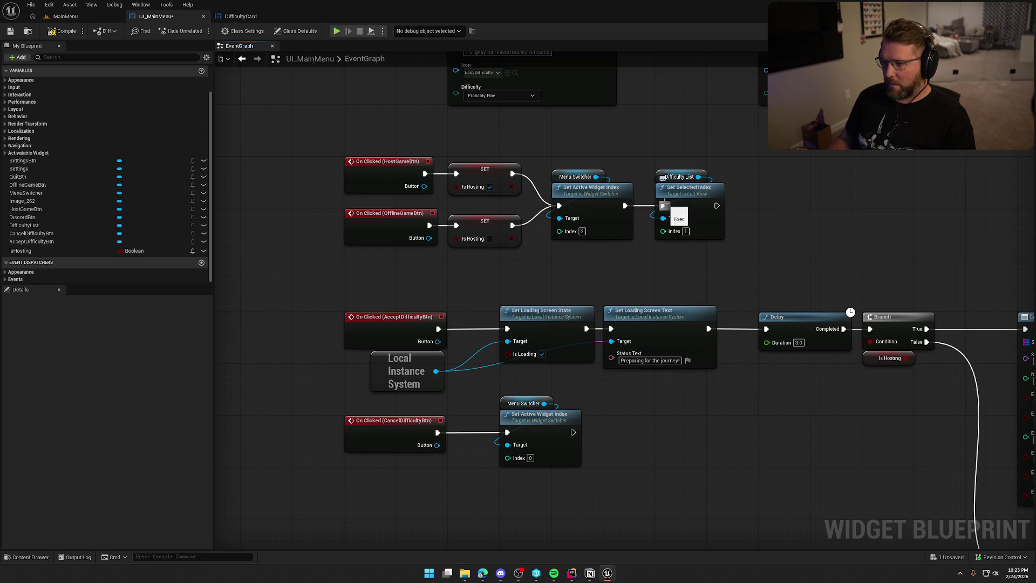
mouse_move(566, 212)
left_mouse_down()
mouse_move(659, 215)
mouse_move(636, 212)
mouse_move(661, 206)
left_mouse_up()
left_click_drag(591, 199, 792, 192)
mouse_move(674, 188)
left_mouse_down()
mouse_move(572, 188)
mouse_move(631, 208)
mouse_move(798, 199)
mouse_move(701, 200)
left_mouse_up()
left_click(665, 153)
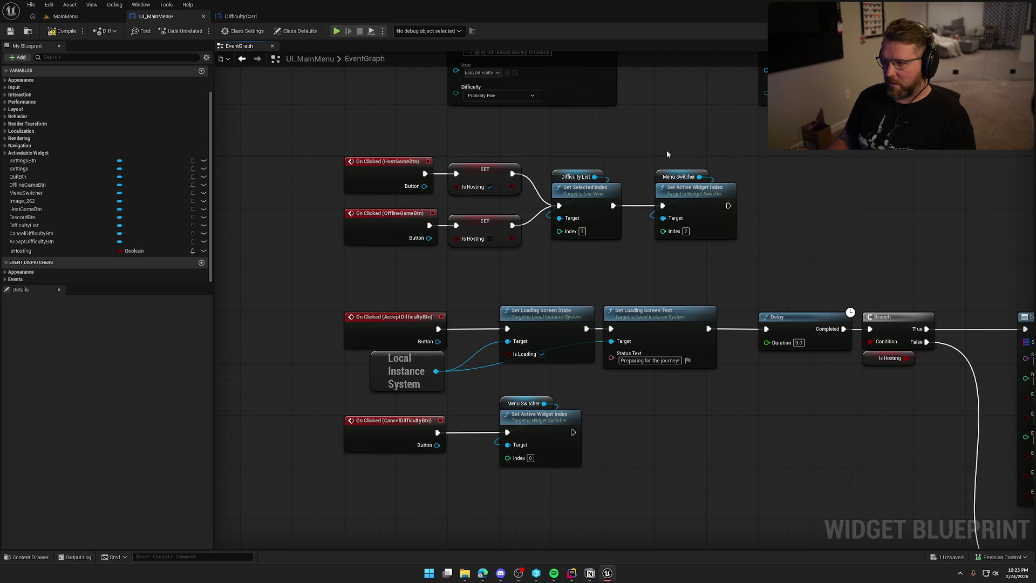
left_click_drag(665, 154, 681, 159)
key("ctrl+z")
key("ctrl+z")
key("ctrl+z")
key("ctrl+z")
Reposition the Cancel event nodes beside the Accept and Quit events
mouse_move(652, 268)
left_mouse_down()
mouse_move(674, 176)
mouse_move(665, 355)
left_mouse_up()
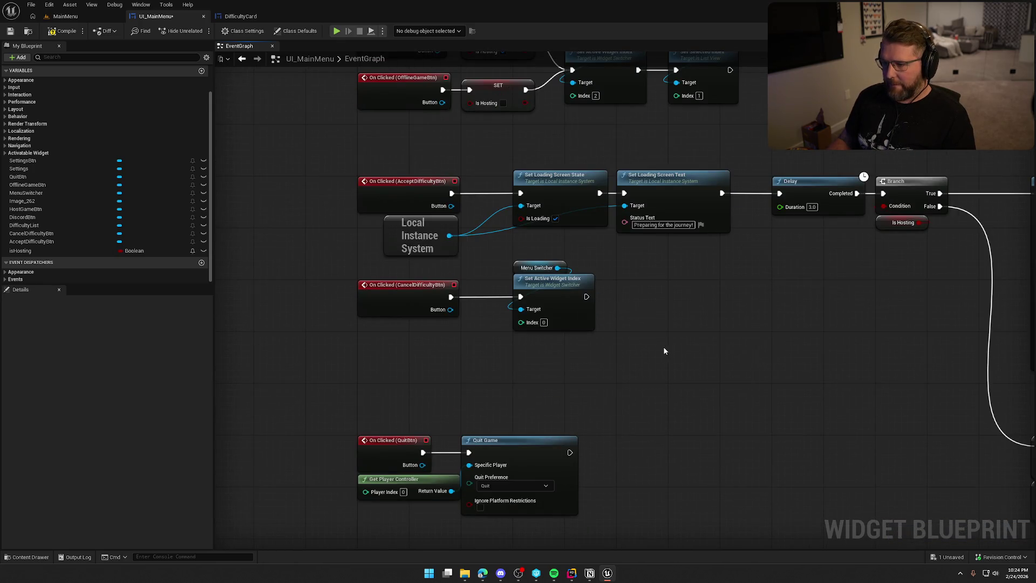
mouse_move(567, 349)
left_mouse_down()
mouse_move(586, 408)
mouse_move(504, 358)
mouse_move(410, 351)
left_mouse_up()
mouse_move(609, 381)
left_mouse_down()
mouse_move(620, 387)
mouse_move(578, 410)
left_mouse_up()
left_click_drag(395, 379, 381, 374)
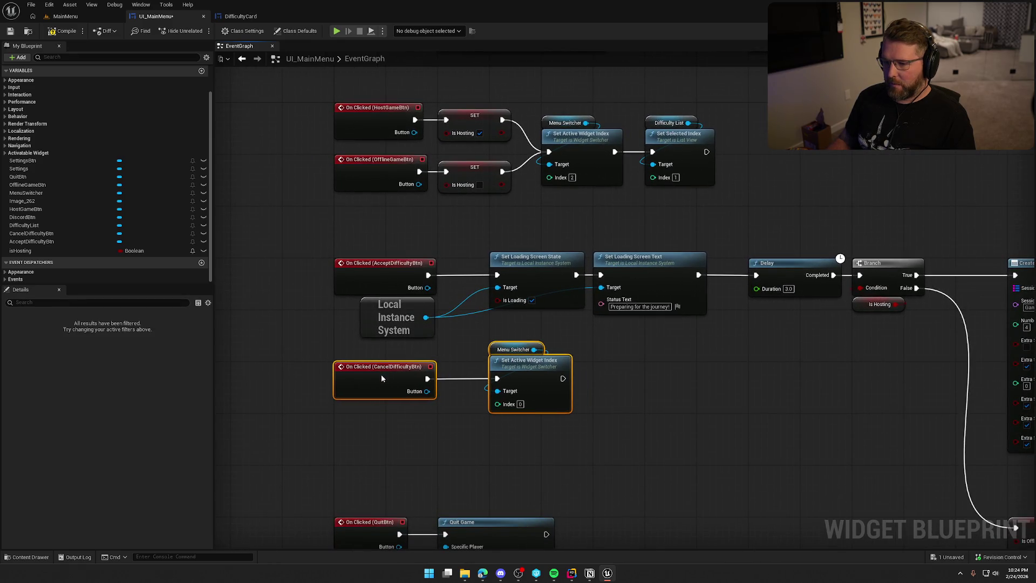
left_click(681, 402)
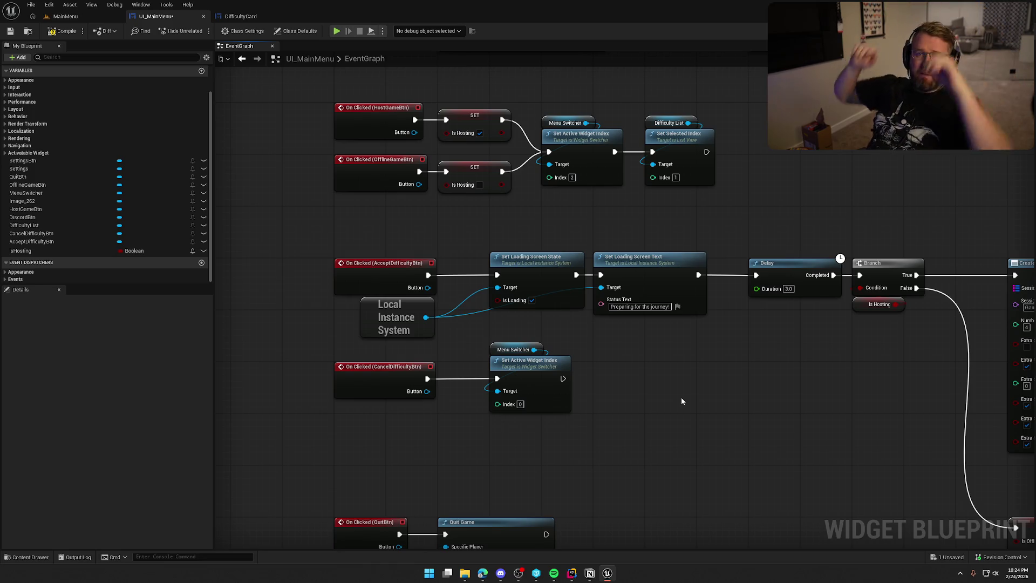
left_click_drag(680, 397, 741, 267)
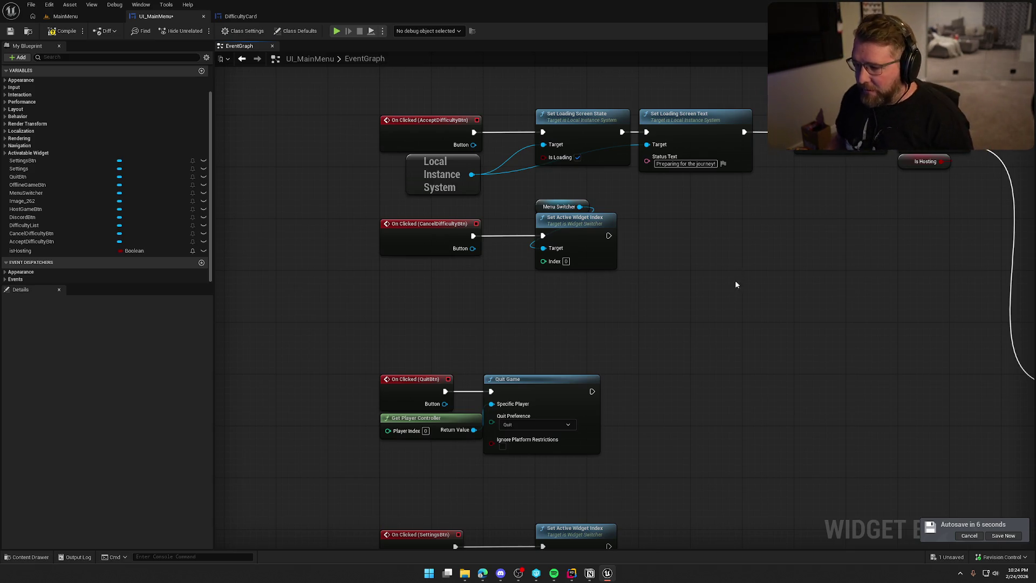
Move the Cancel event nodes lower, then start a play test of the MainMenu level
scroll(371, 313, "down", 5)
scroll(506, 385, "up", 8)
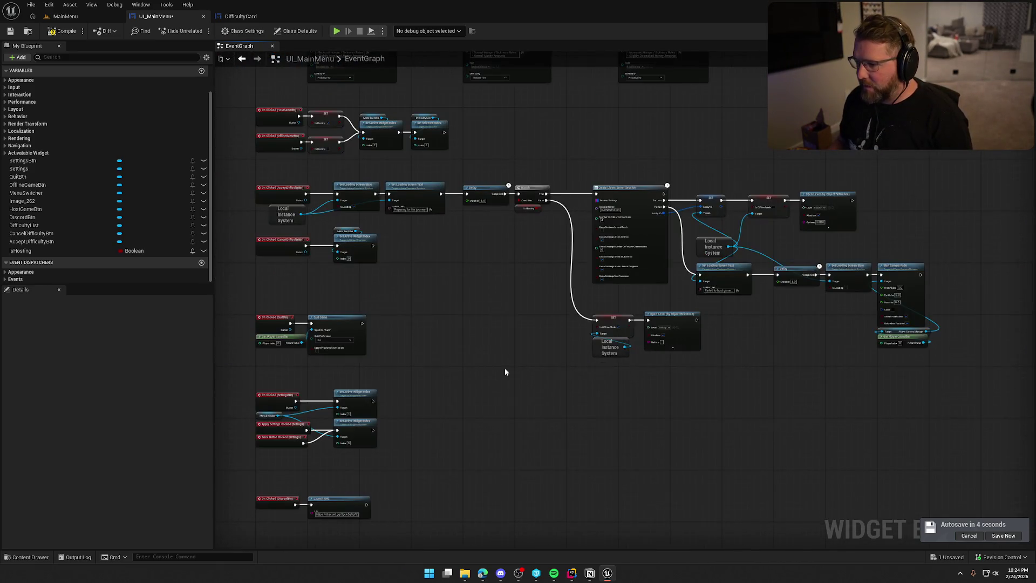
mouse_move(519, 366)
left_mouse_down()
mouse_move(347, 370)
mouse_move(407, 378)
left_mouse_up()
mouse_move(734, 370)
left_mouse_down()
mouse_move(664, 365)
mouse_move(707, 363)
mouse_move(602, 325)
mouse_move(559, 287)
mouse_move(612, 286)
left_mouse_up()
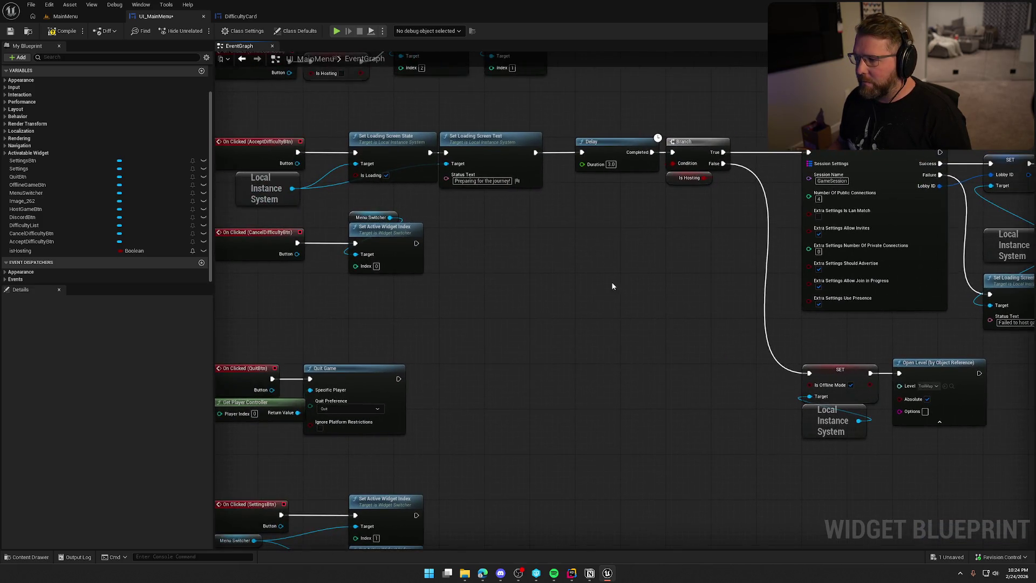
mouse_move(549, 296)
left_mouse_down()
mouse_move(597, 285)
mouse_move(702, 356)
left_mouse_up()
mouse_move(633, 329)
left_mouse_down()
mouse_move(411, 251)
mouse_move(442, 303)
mouse_move(442, 326)
left_mouse_up()
left_click(384, 301)
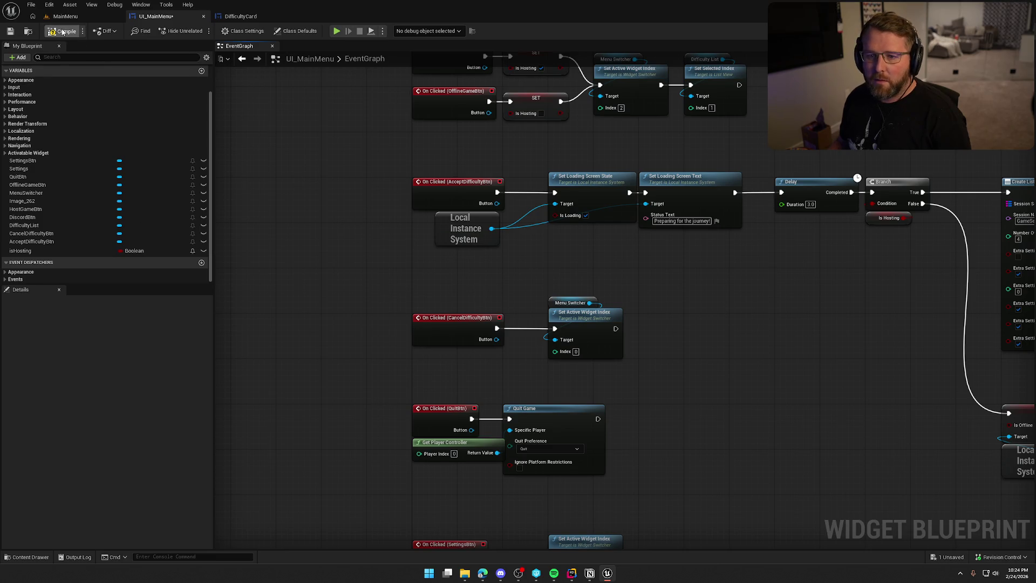
left_click(76, 16)
left_click(222, 31)
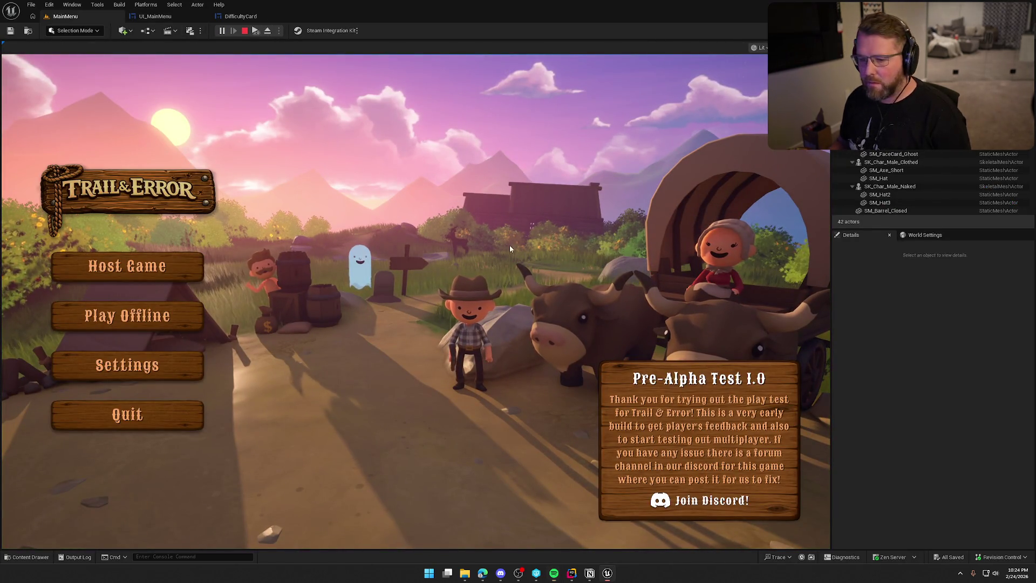
Play offline with a chosen difficulty, walk toward a money bag, then stop and return to DifficultyCard
left_click(178, 317)
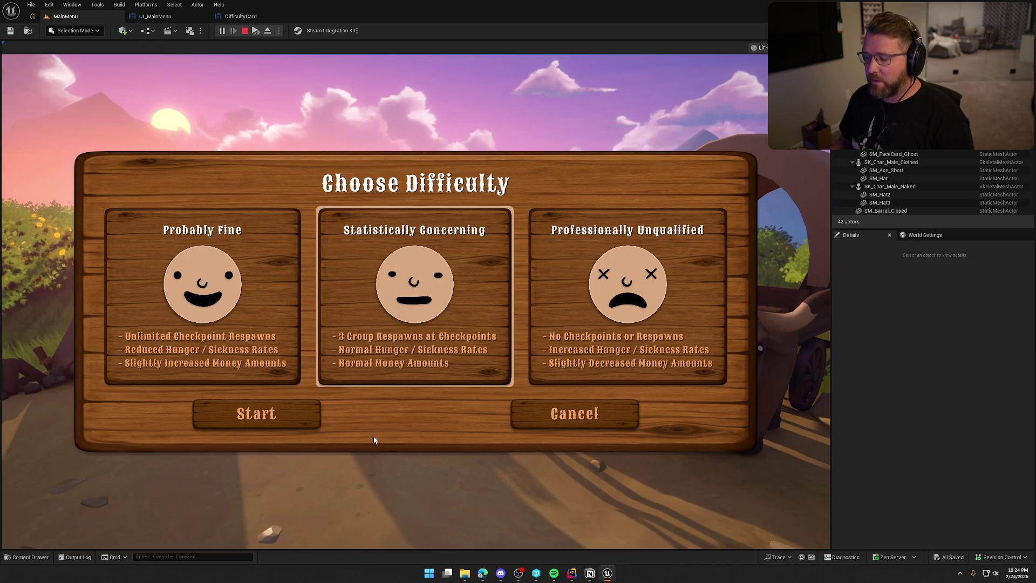
left_click(276, 415)
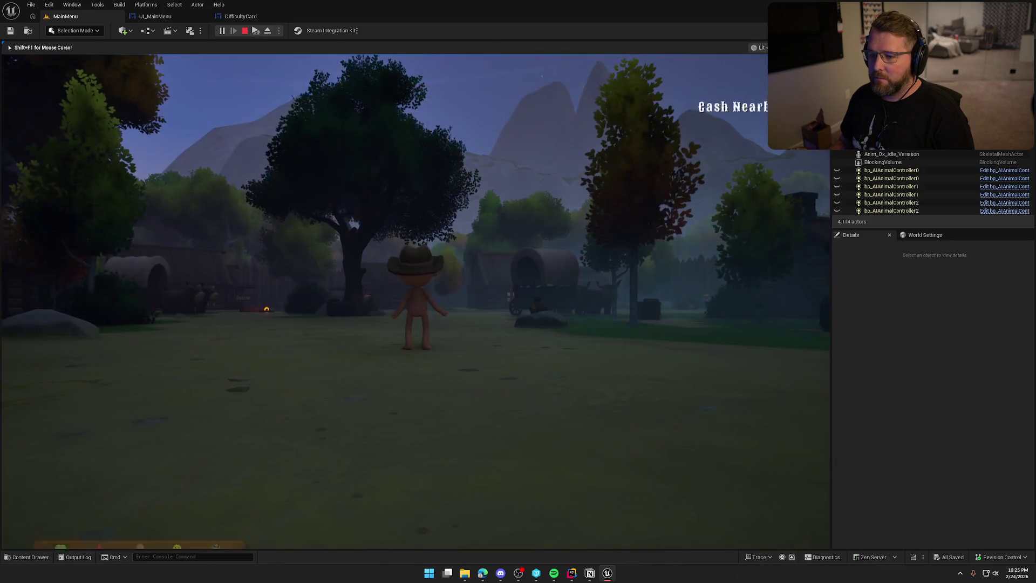
key("shift+w")
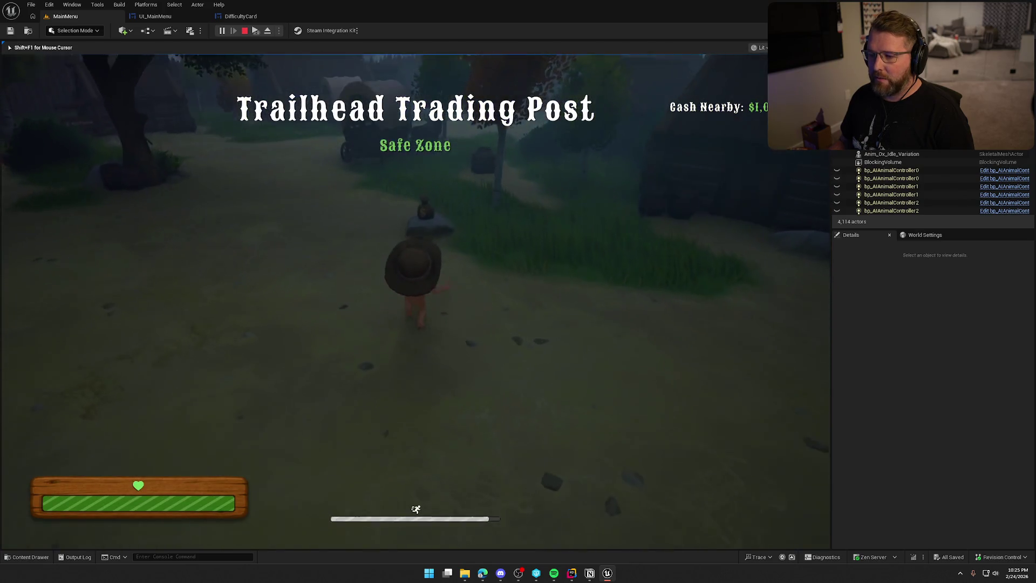
key("w")
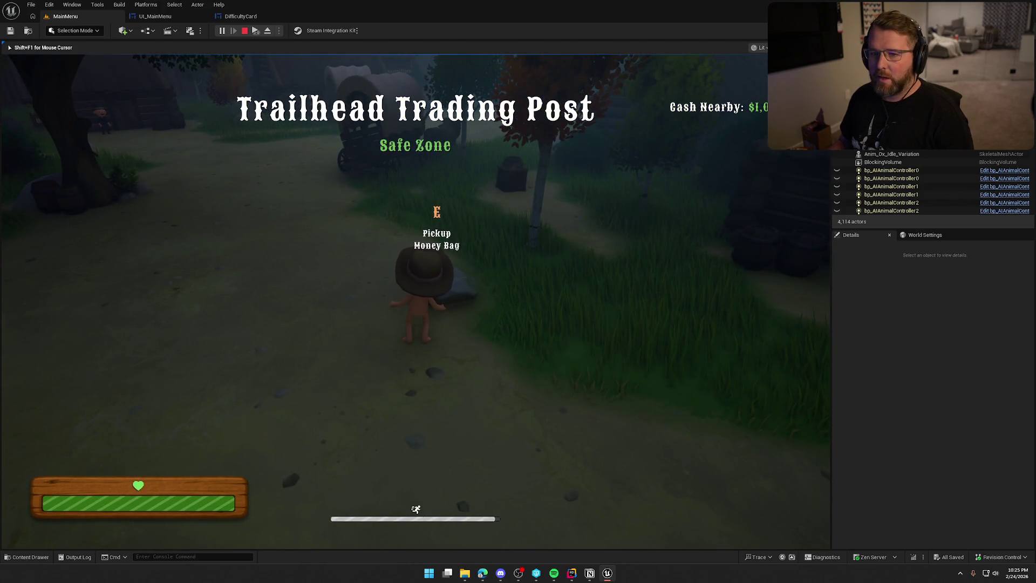
key("shift+F1")
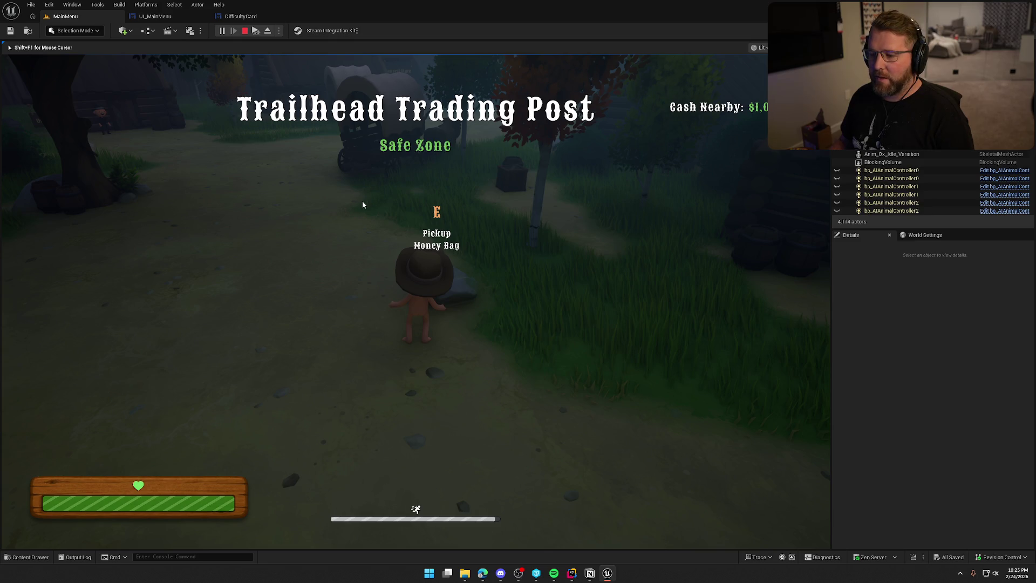
key("Escape")
left_click(241, 16)
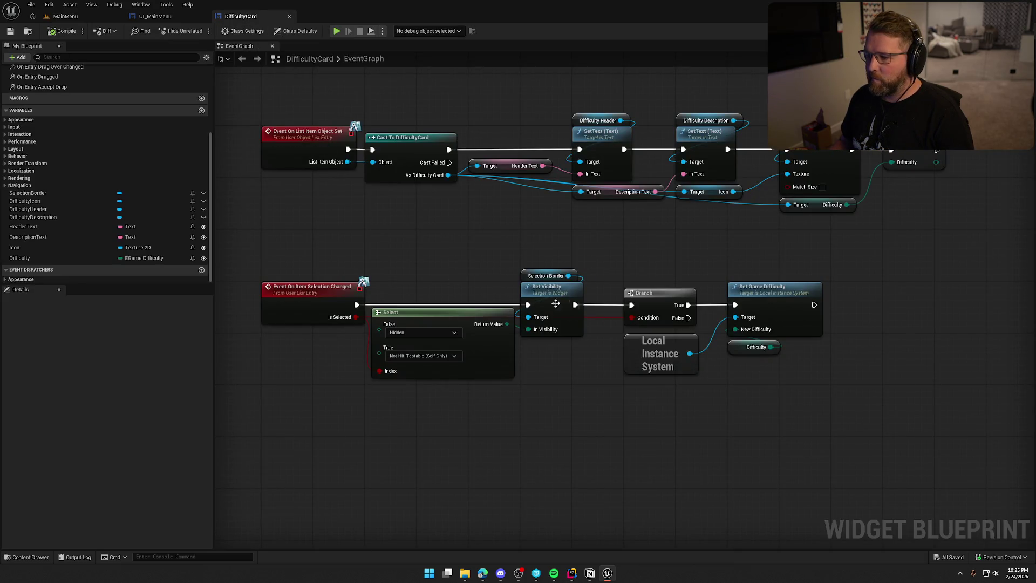
Add a Print String after Set Game Difficulty and wire Difficulty into its In String
key("Home")
mouse_move(717, 271)
left_mouse_down()
mouse_move(787, 256)
mouse_move(823, 279)
mouse_move(854, 280)
left_mouse_up()
type("print")
key("Return")
left_click_drag(674, 314, 845, 285)
Expand Print String's advanced pins and set its Duration to 5.0 seconds
left_click(866, 303)
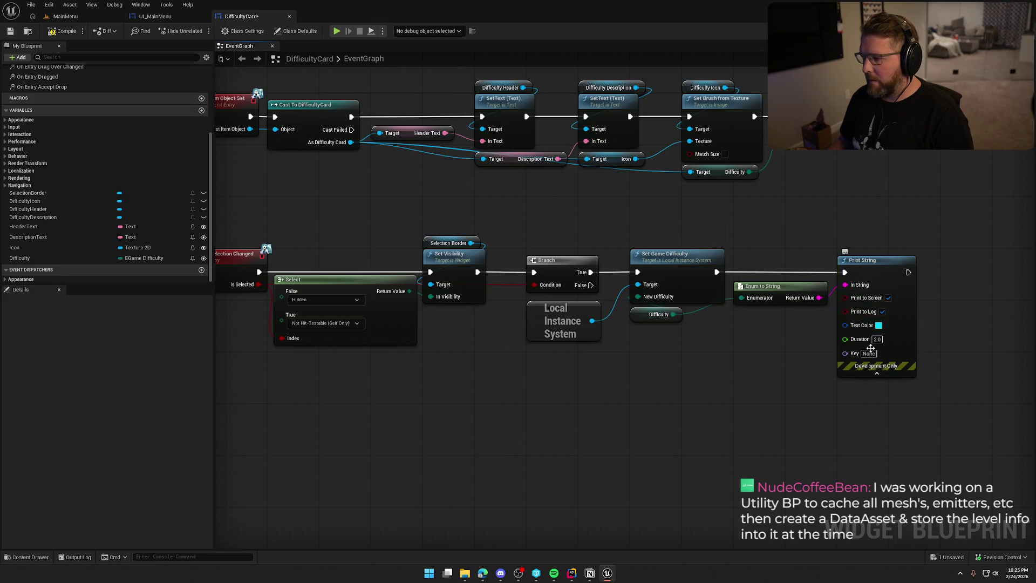
double_click(886, 356)
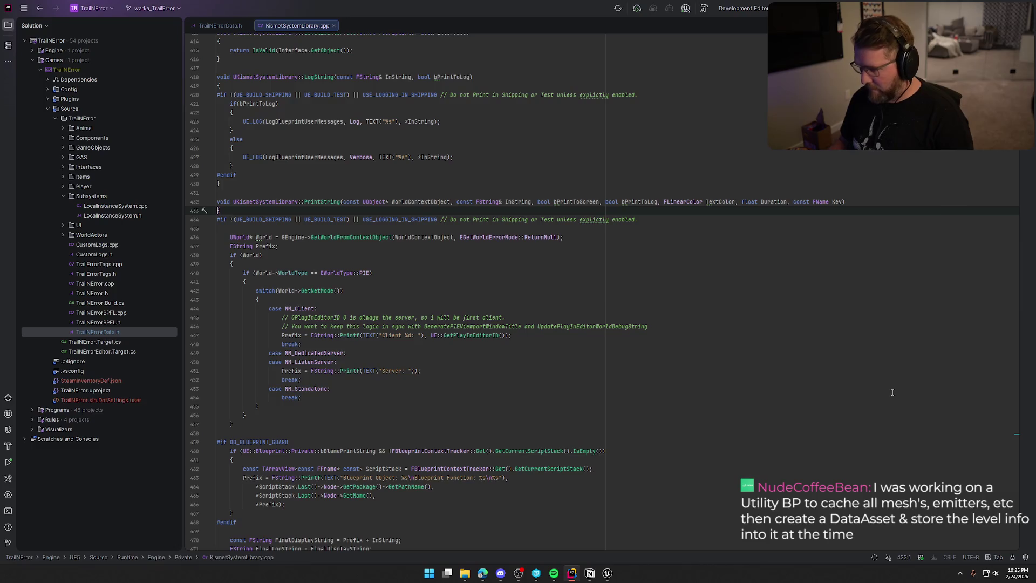
left_click(333, 26)
key("alt+Tab")
left_click(877, 339)
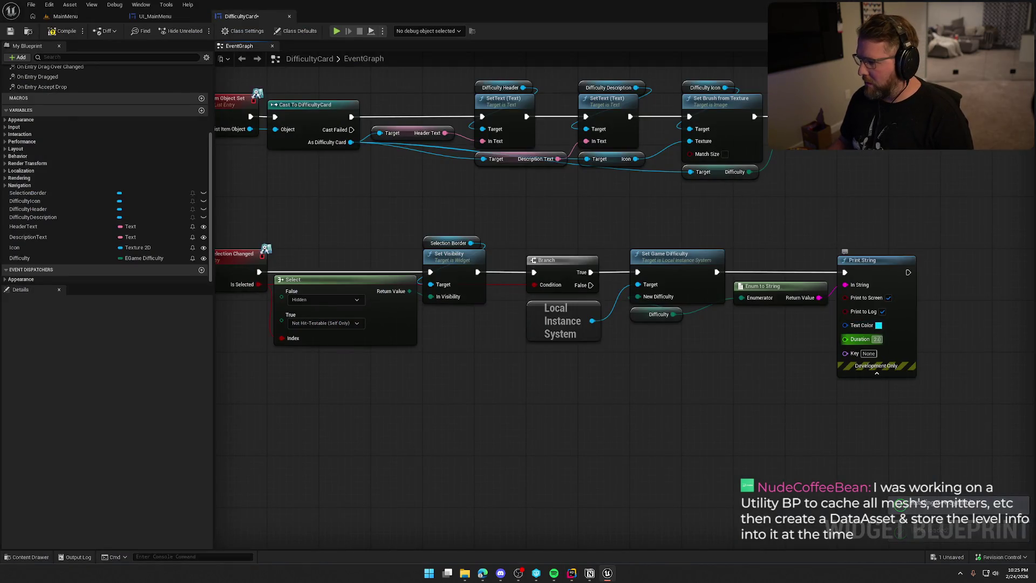
type("10")
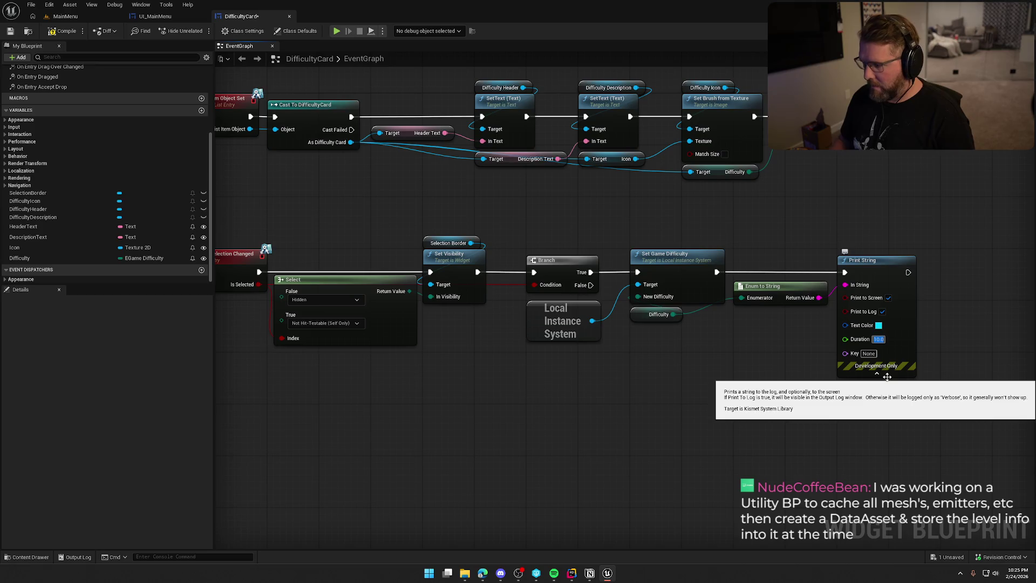
type("5")
key("Return")
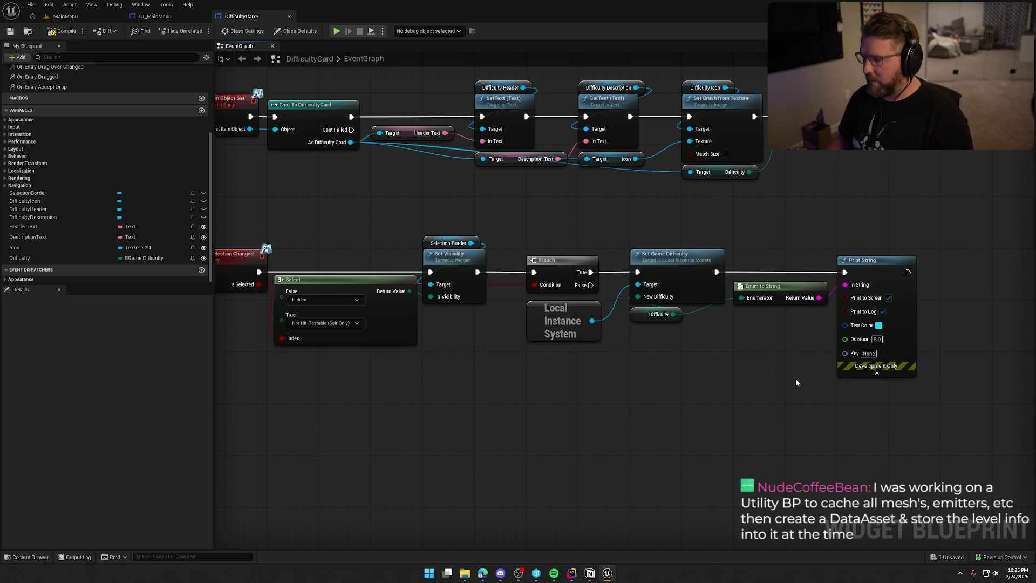
left_click(63, 18)
Play-test offline, clicking the Probably Fine, Statistically Concerning and Professionally Unqualified cards to check prints
left_click(223, 30)
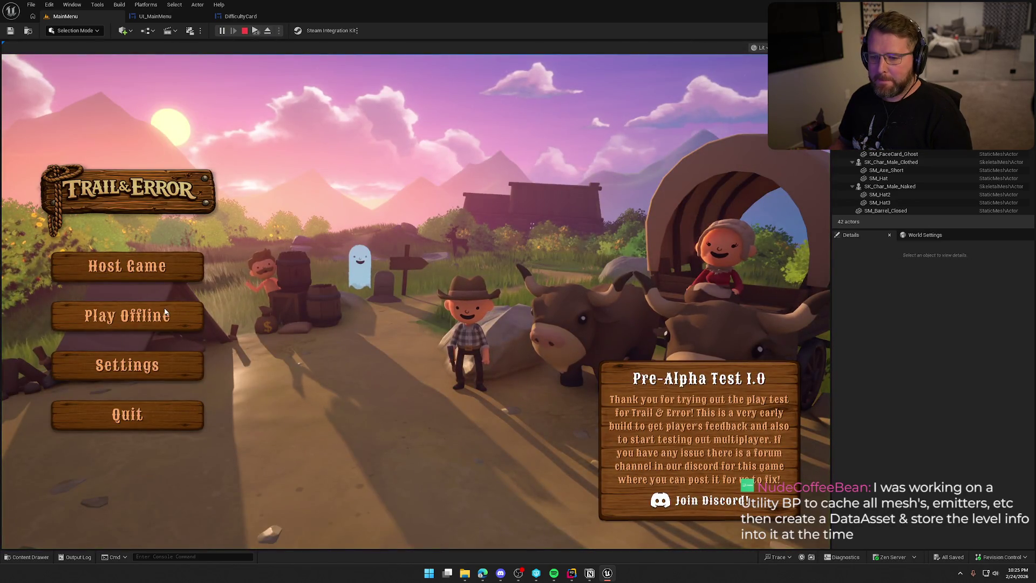
left_click(174, 313)
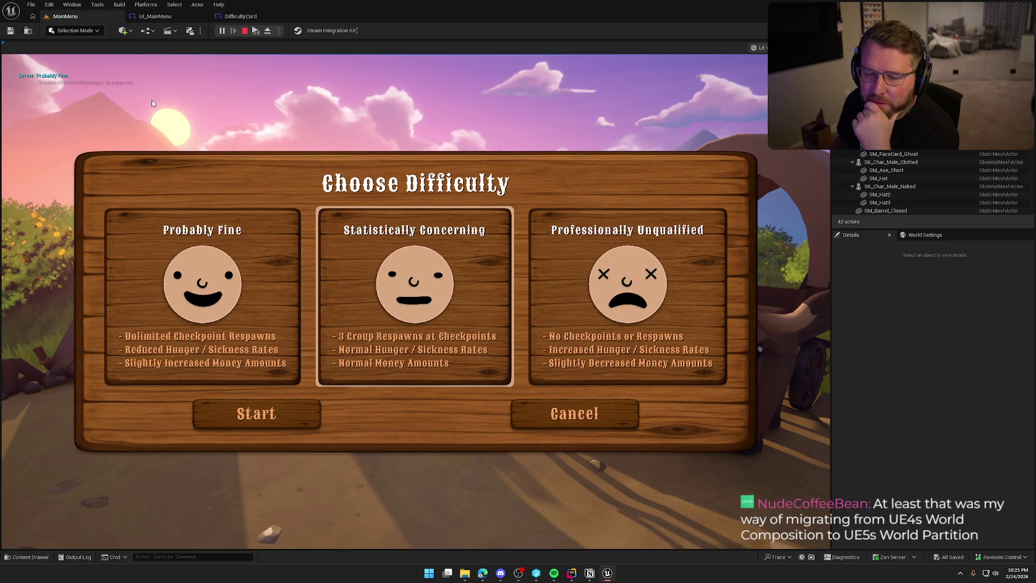
left_click(258, 281)
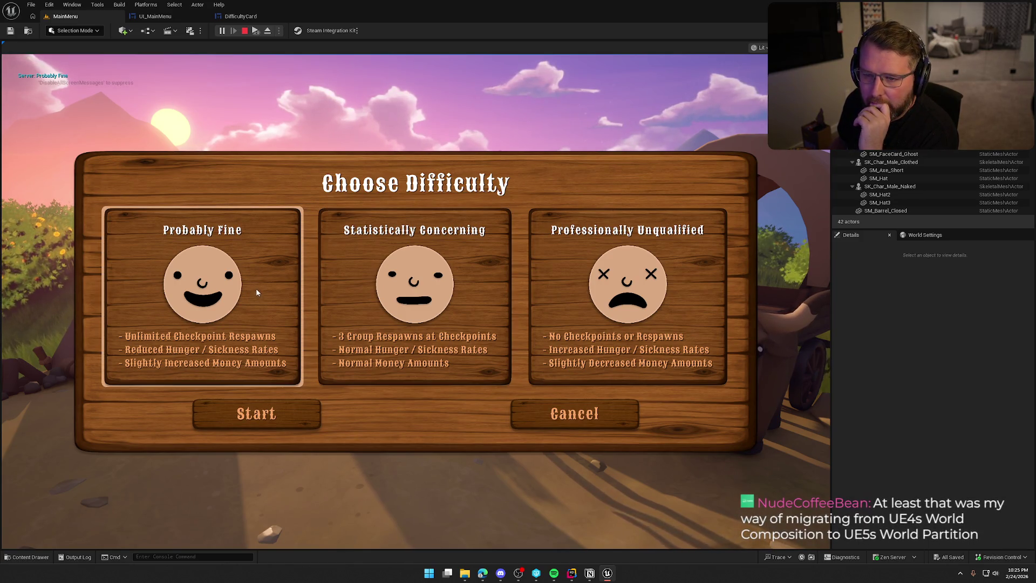
left_click(367, 287)
left_click(595, 287)
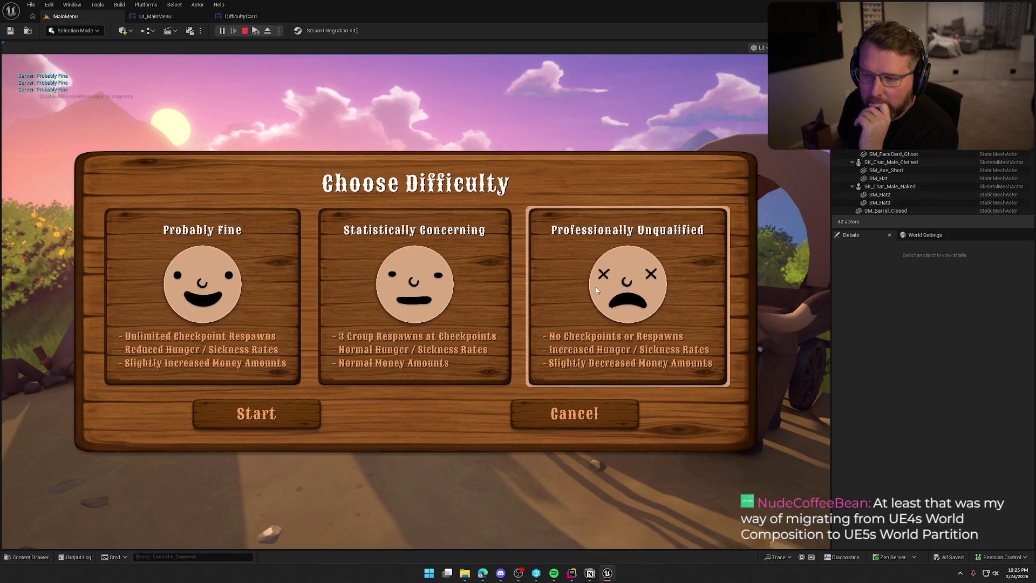
key("Escape")
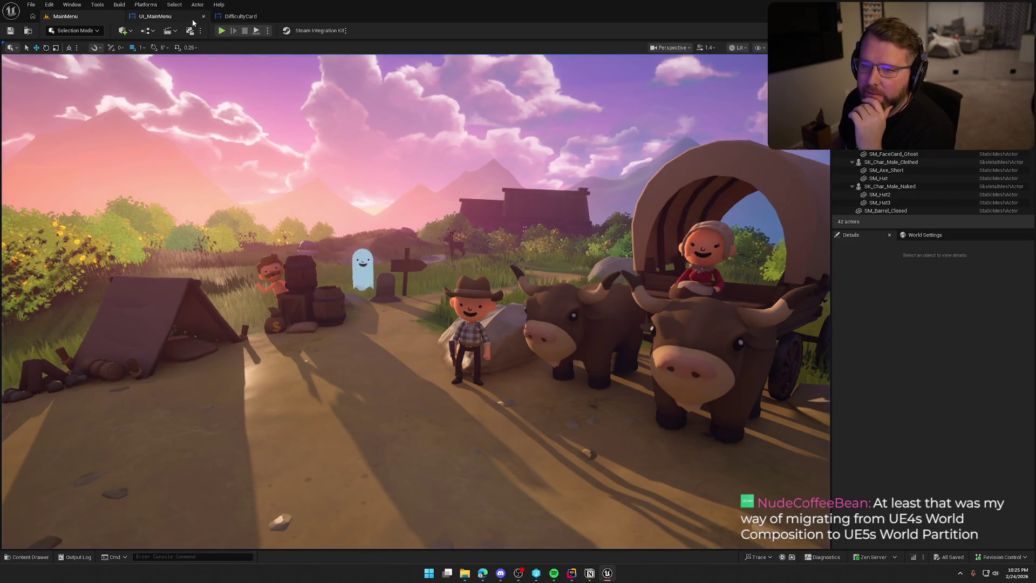
In UI_MainMenu, set the middle card to Statistically Concerning and the right card to Professional Unqualified
left_click(154, 16)
mouse_move(388, 242)
left_mouse_down()
mouse_move(503, 385)
mouse_move(469, 449)
mouse_move(511, 263)
mouse_move(260, 248)
left_mouse_up()
left_click(561, 229)
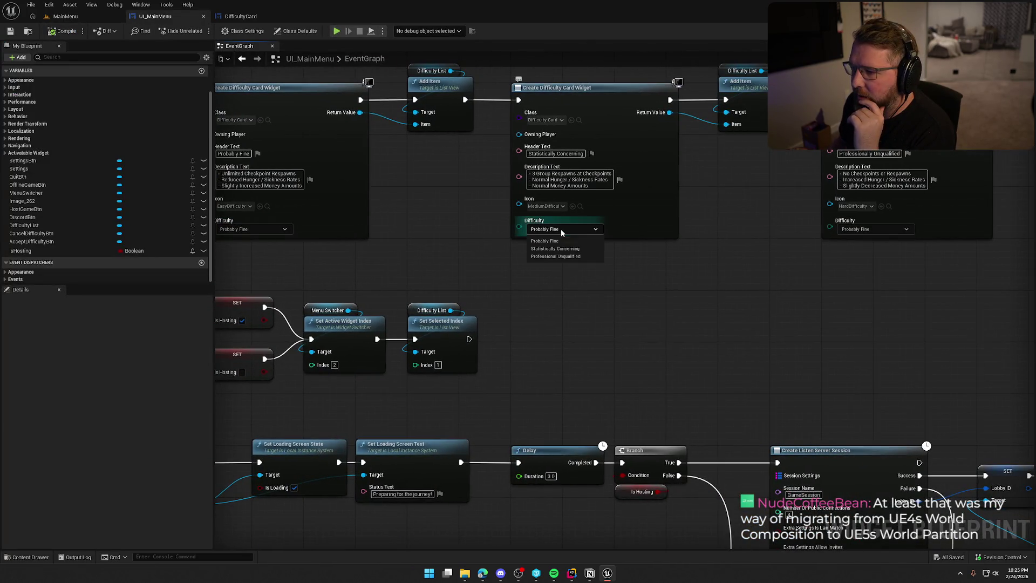
left_click(556, 247)
left_click_drag(686, 267, 555, 290)
left_click(740, 250)
left_click(737, 274)
left_click(60, 17)
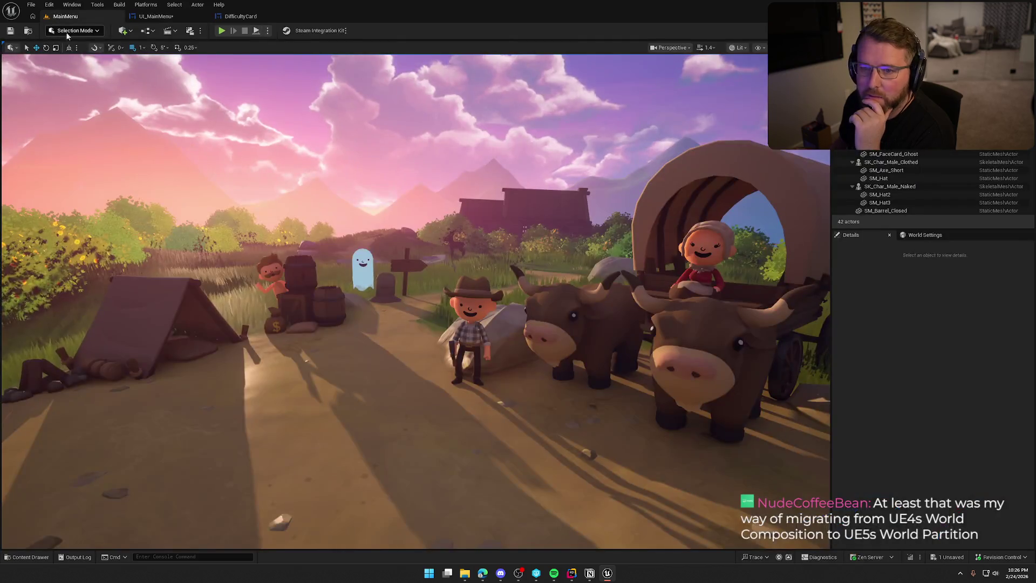
left_click(222, 31)
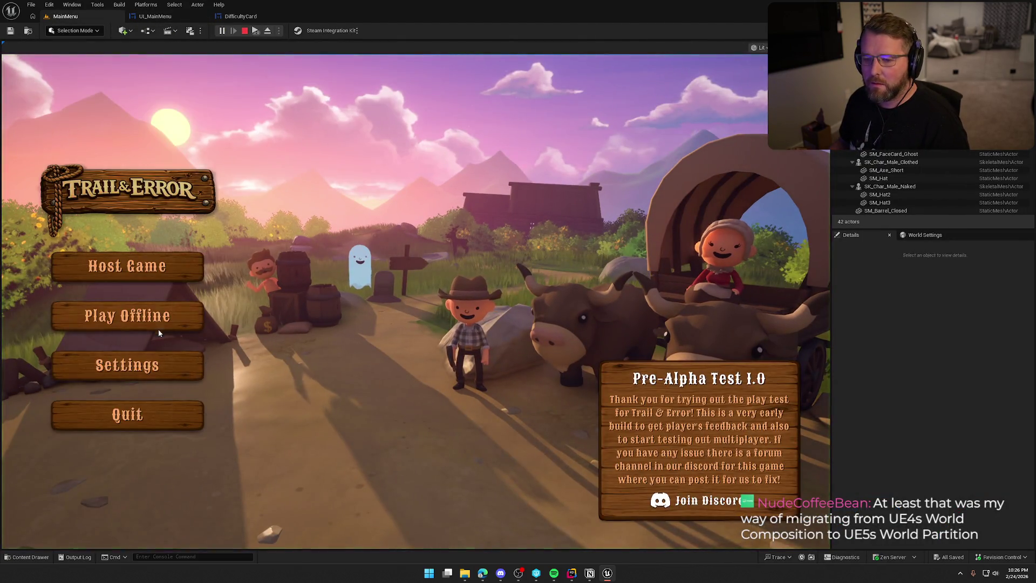
Start an offline game on Statistically Concerning and walk into town
left_click(159, 328)
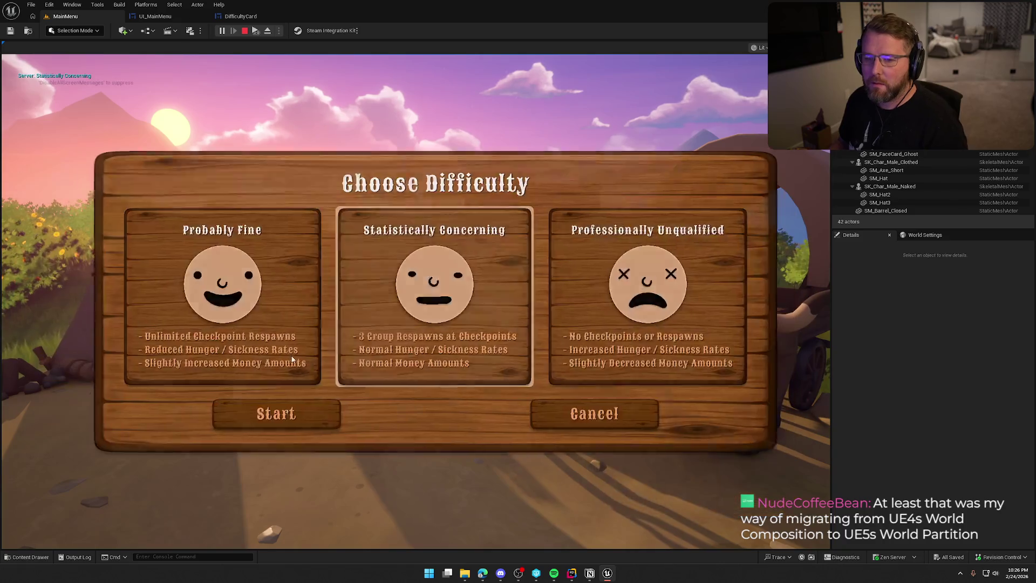
left_click(287, 423)
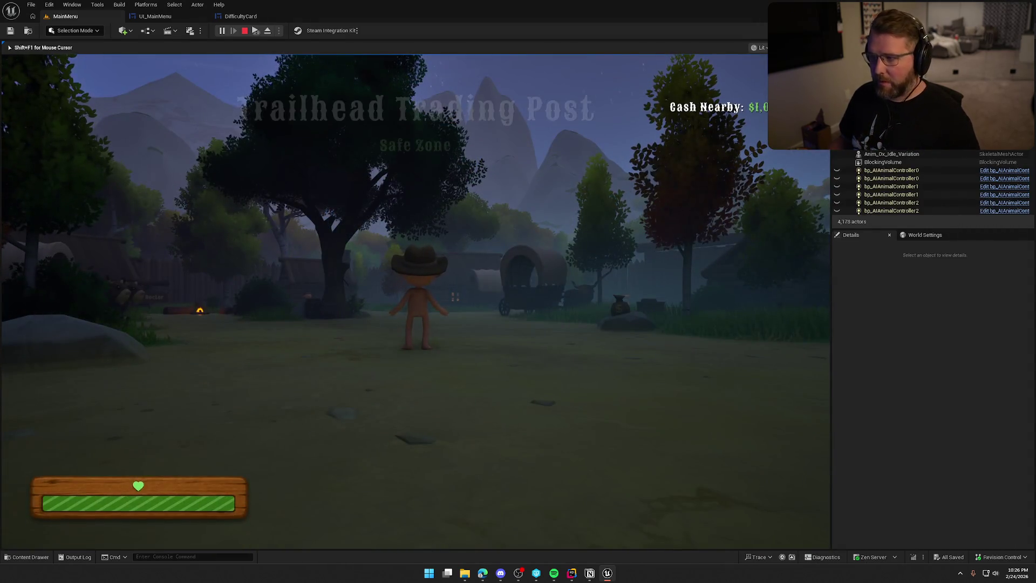
key("w")
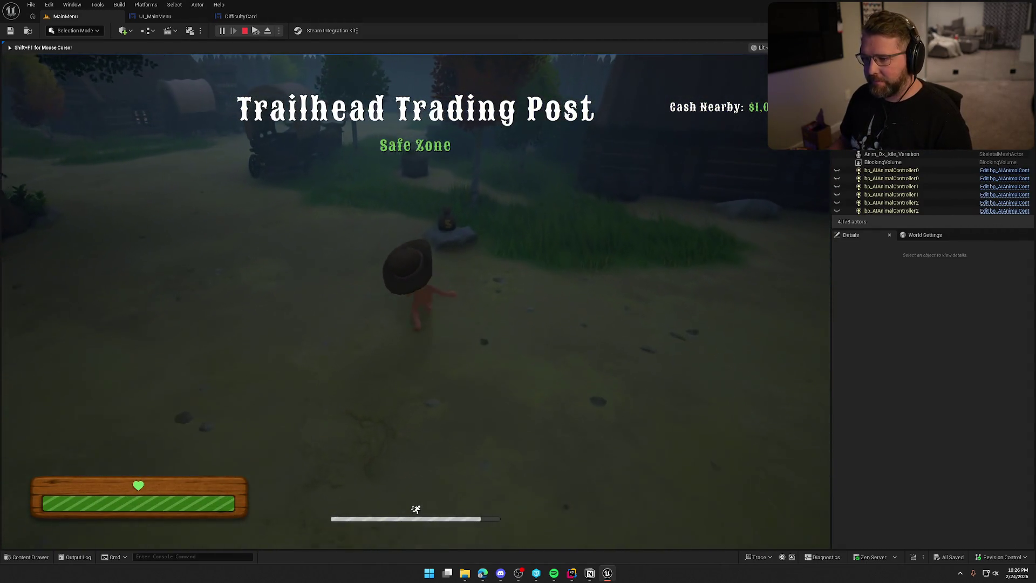
Pick up, drop and throw a money bag, then stop the play session
key("e")
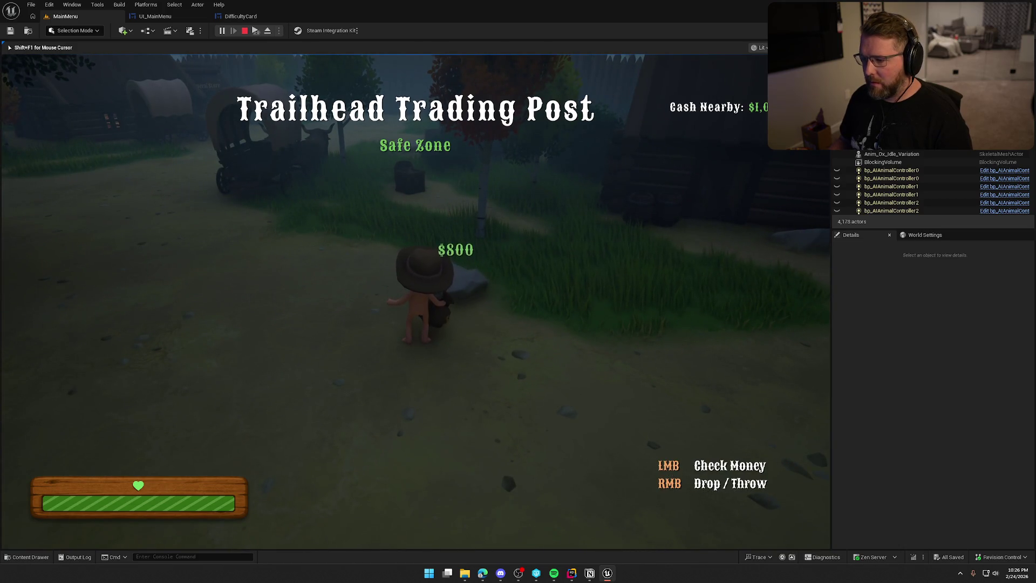
right_click(416, 303)
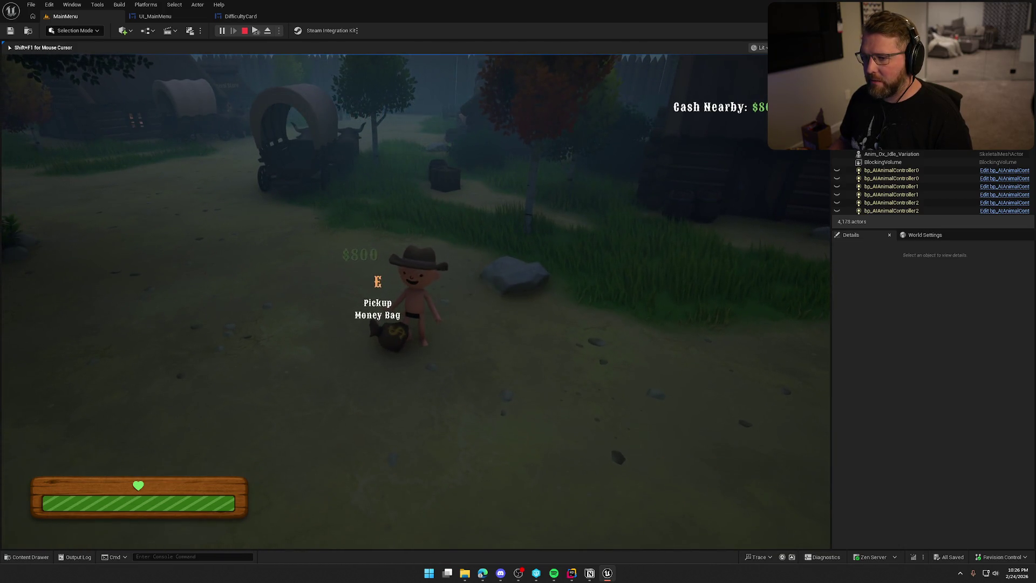
key("w")
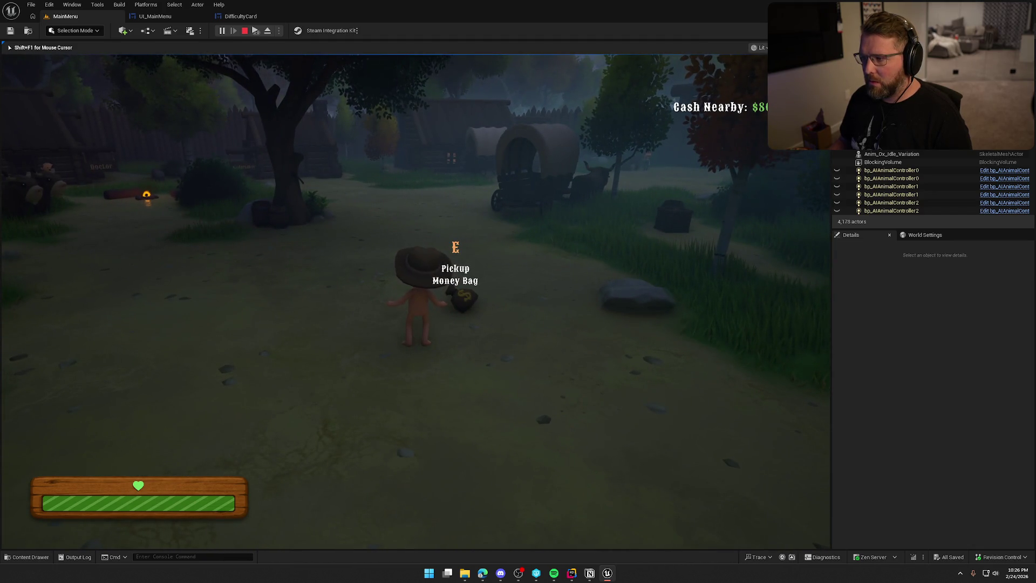
key("e")
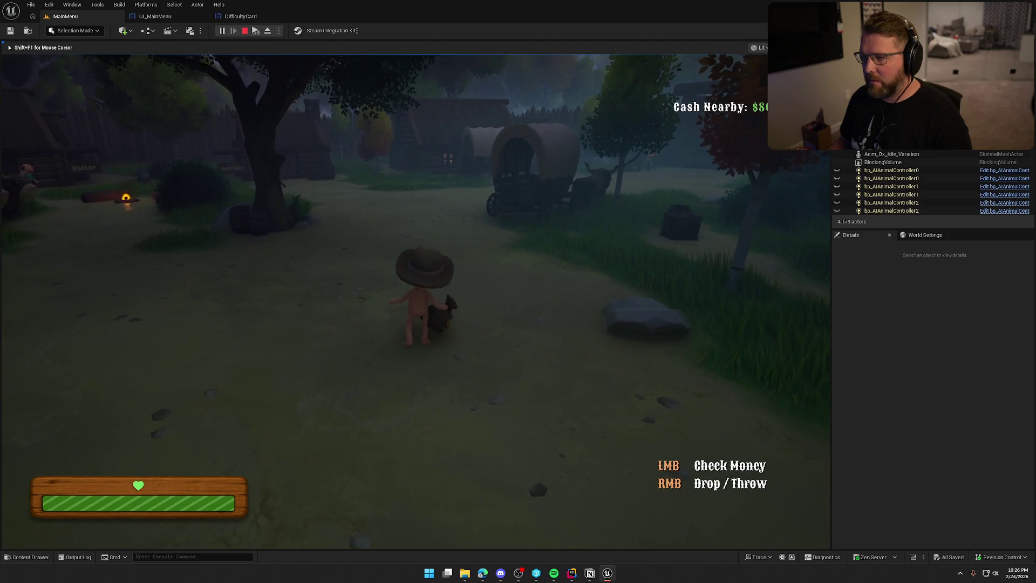
right_click(415, 302)
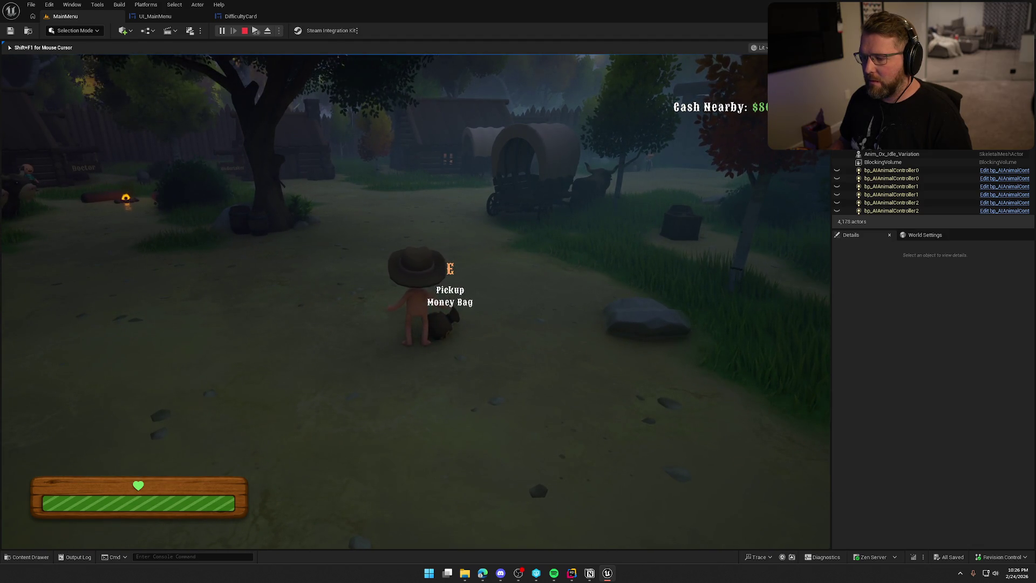
key("e")
right_click(415, 302)
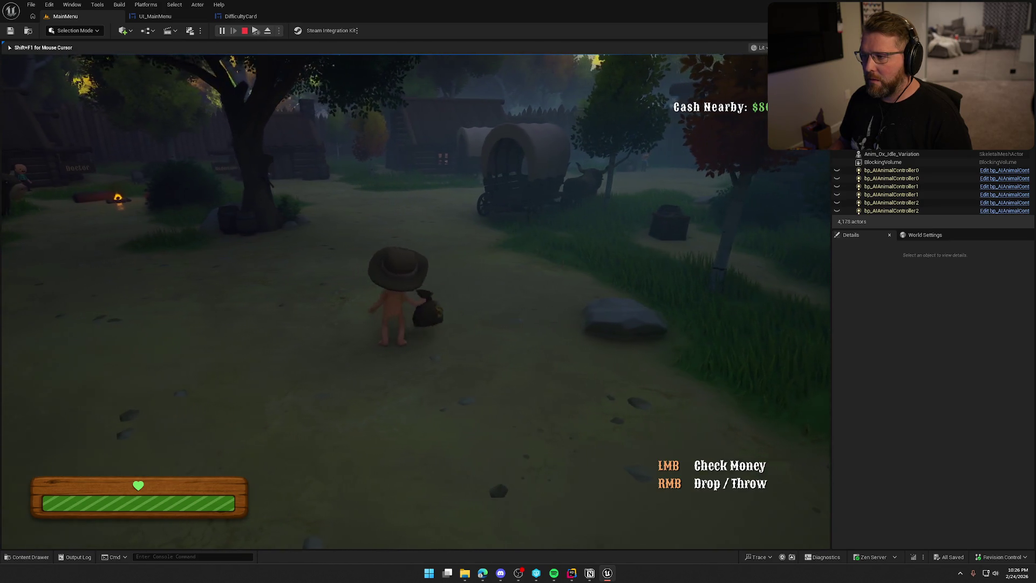
right_click(415, 302)
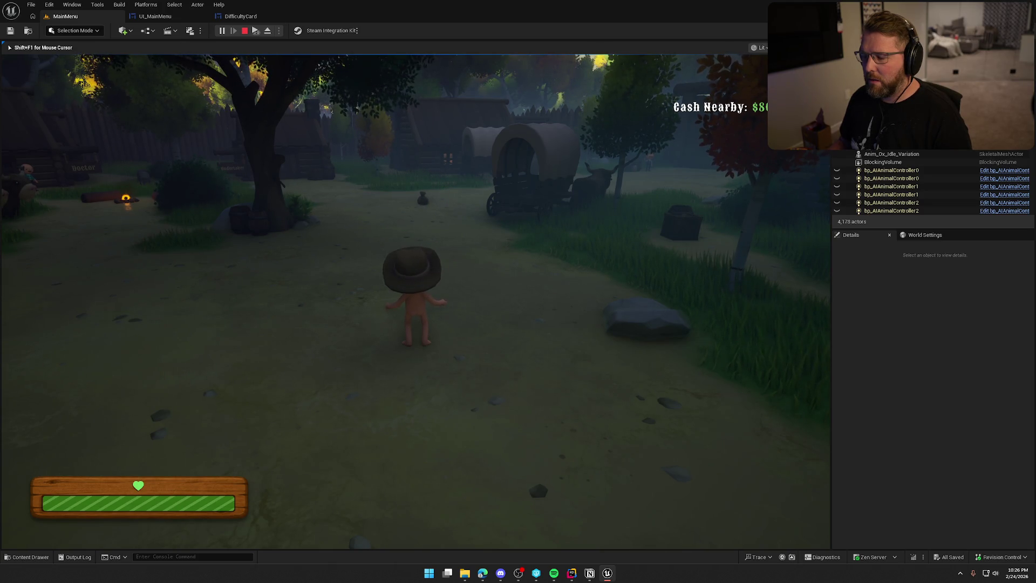
key("w")
key("Escape")
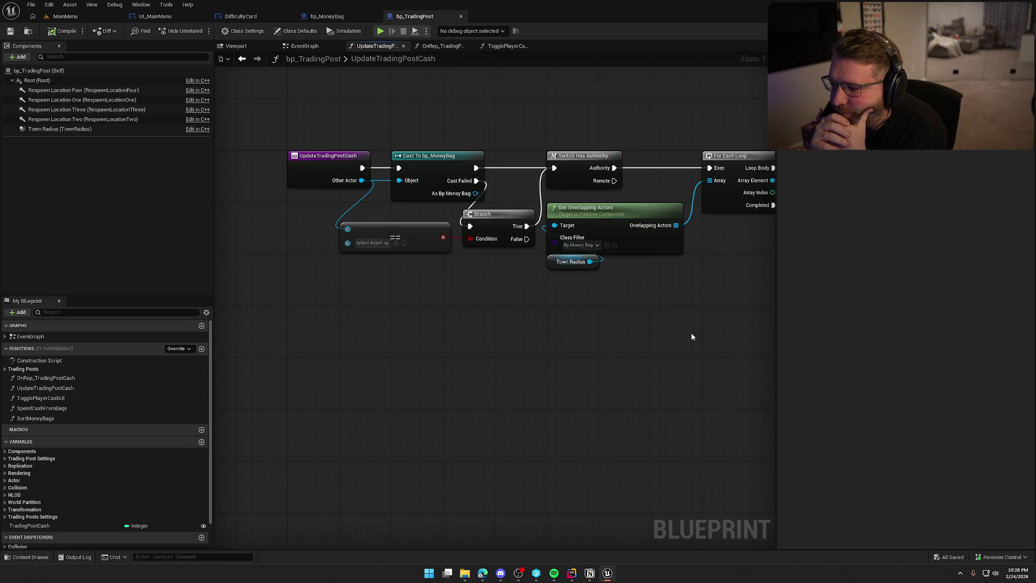
Review the UpdateTradingPostCash For Each Loop, SET, Add and Cast To bp_MoneyBag nodes
mouse_move(692, 337)
left_mouse_down()
mouse_move(613, 363)
mouse_move(522, 349)
left_mouse_up()
mouse_move(618, 376)
left_mouse_down()
mouse_move(409, 388)
mouse_move(490, 370)
left_mouse_up()
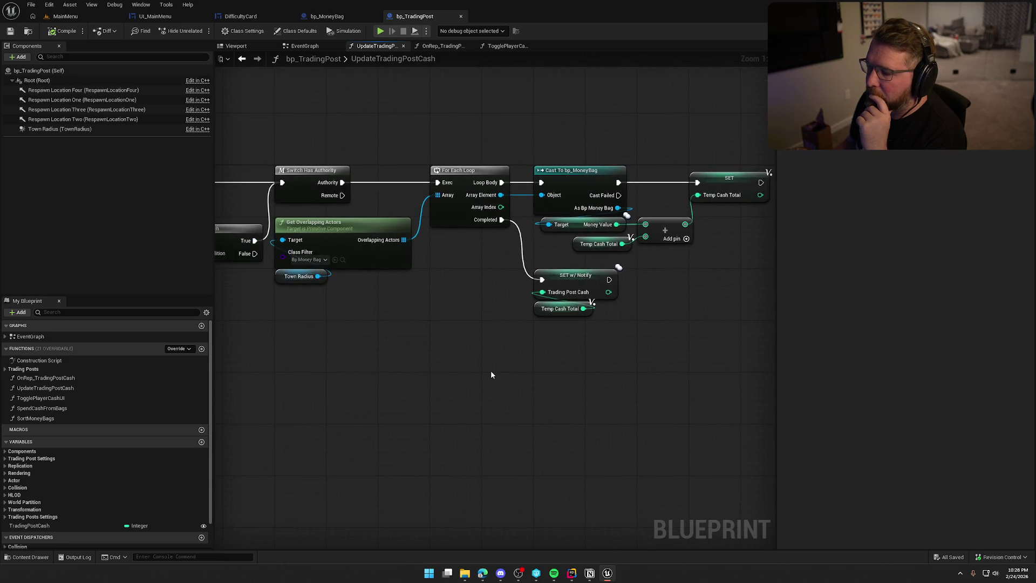
scroll(491, 370, "down", 1)
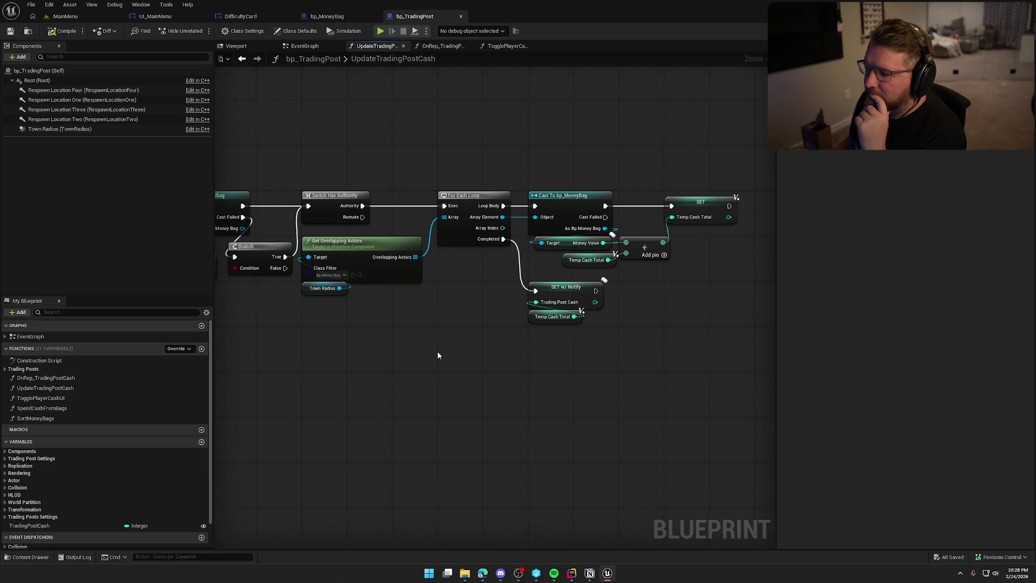
left_click_drag(437, 352, 506, 322)
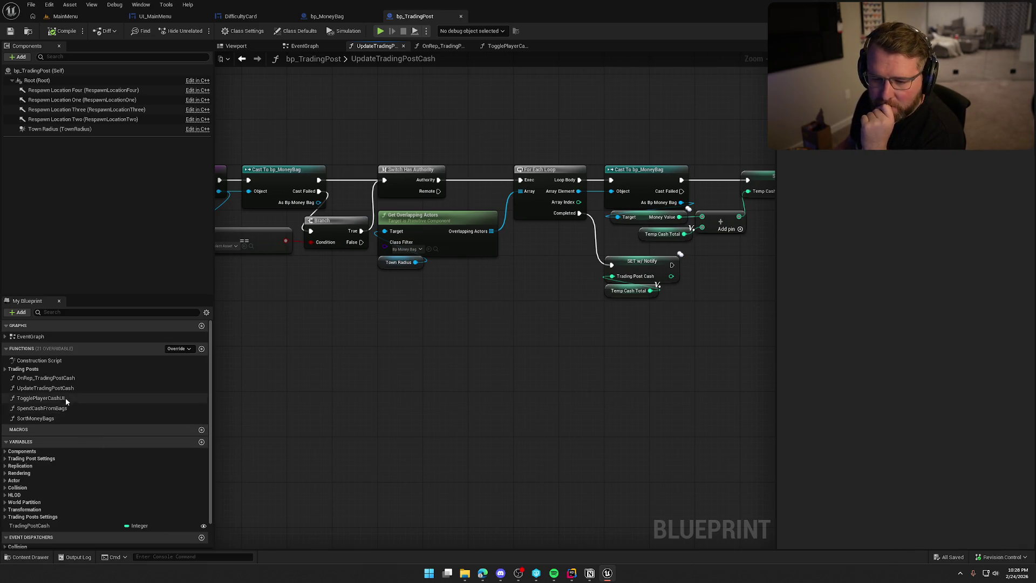
Inspect the OnRep_TradingPostCash chain to Update Cash and TradingPostCash's RepNotify setting
double_click(54, 377)
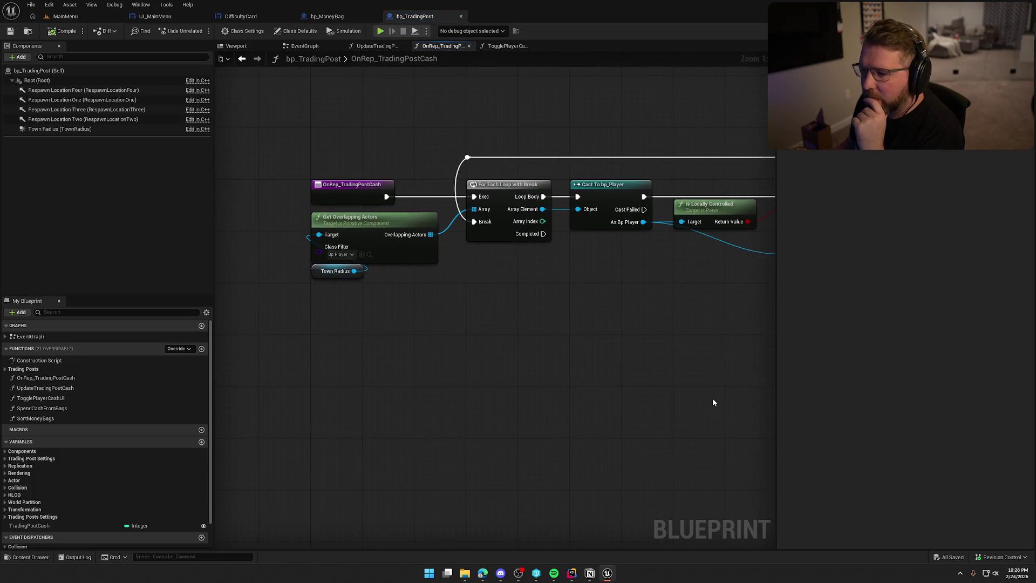
left_click_drag(704, 394, 426, 384)
left_click_drag(575, 349, 432, 358)
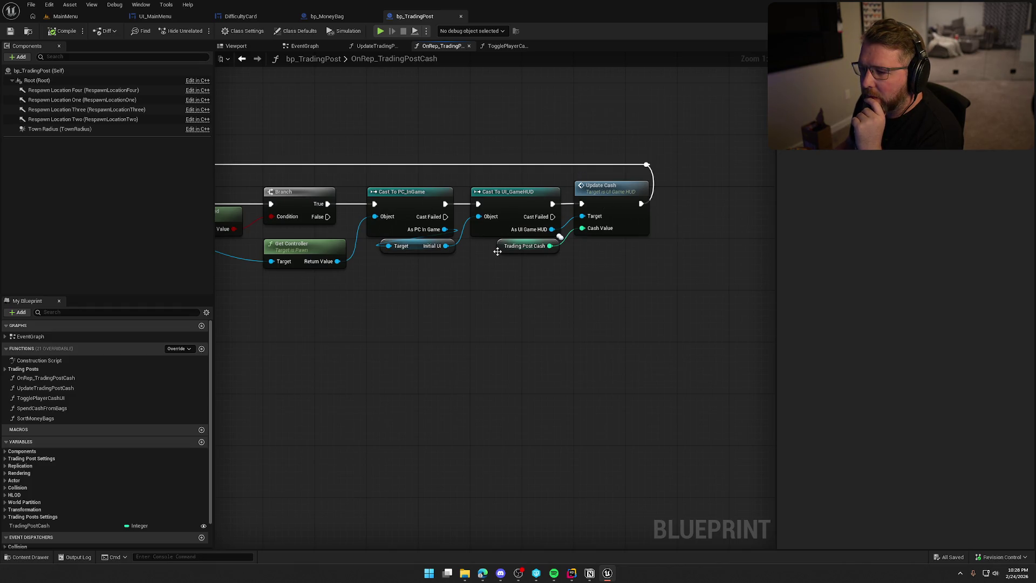
left_click(521, 246)
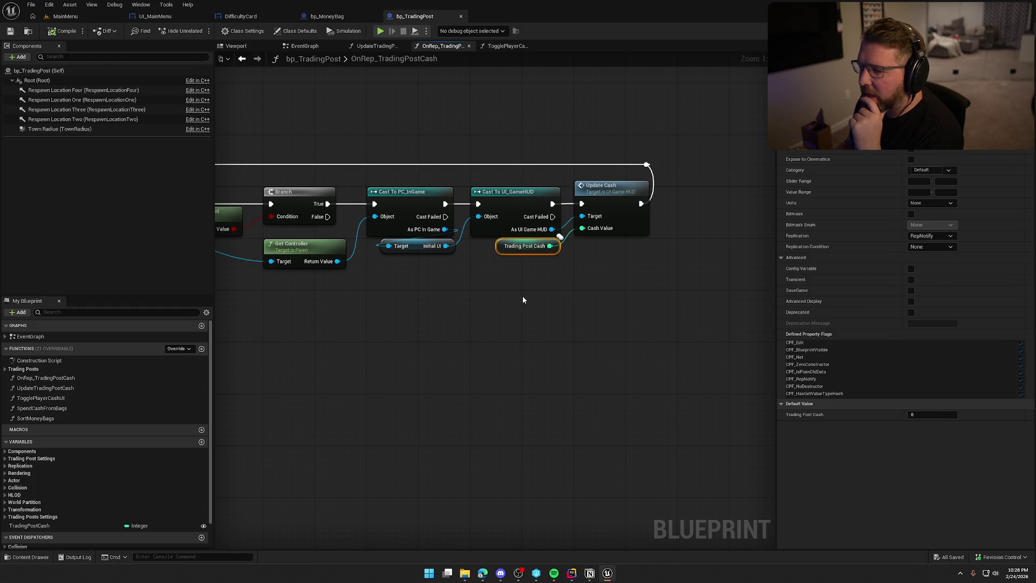
scroll(160, 471, "down", 2)
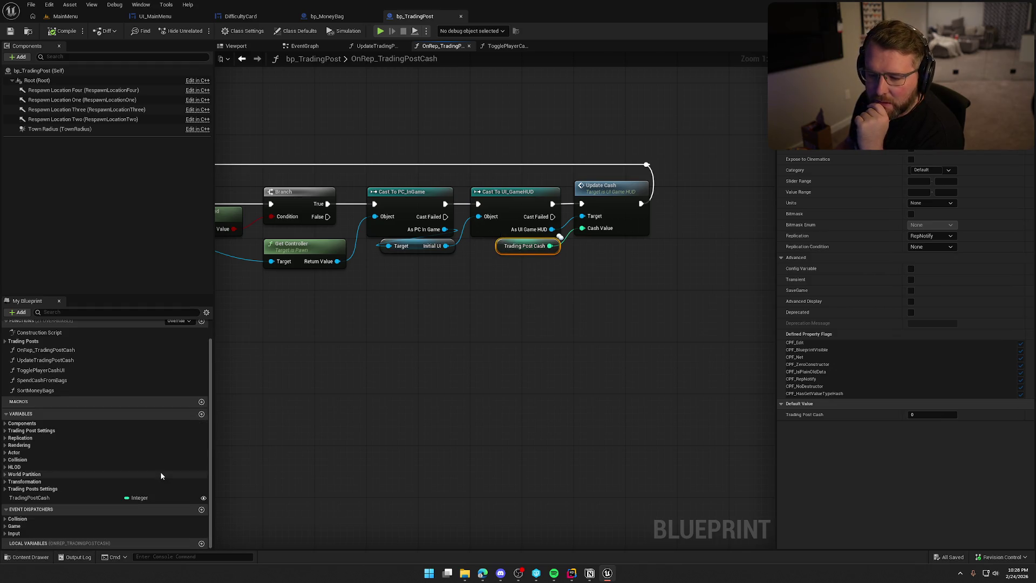
left_click(72, 500)
left_click_drag(529, 387, 614, 382)
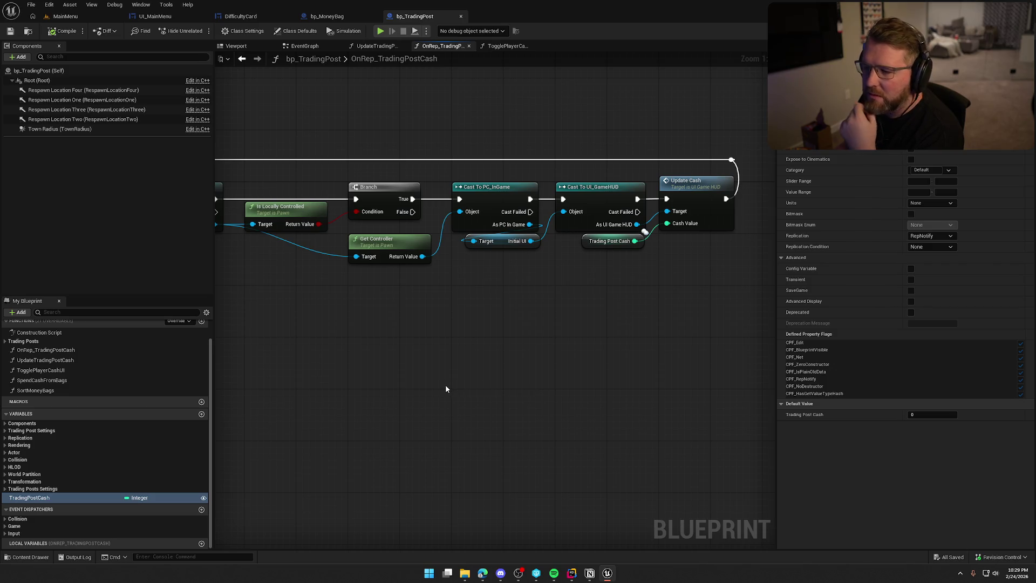
left_click_drag(448, 383, 575, 378)
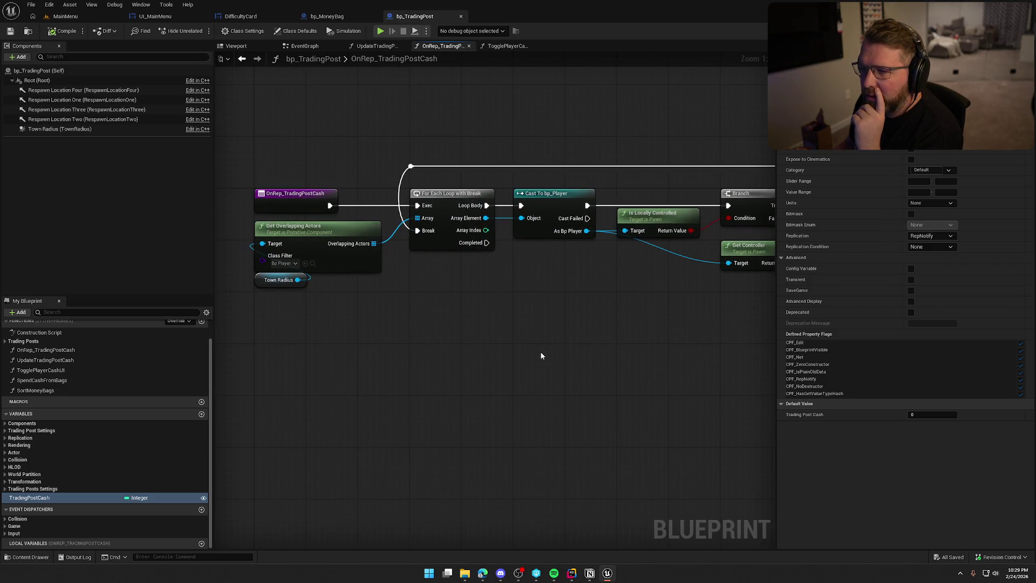
left_click(346, 17)
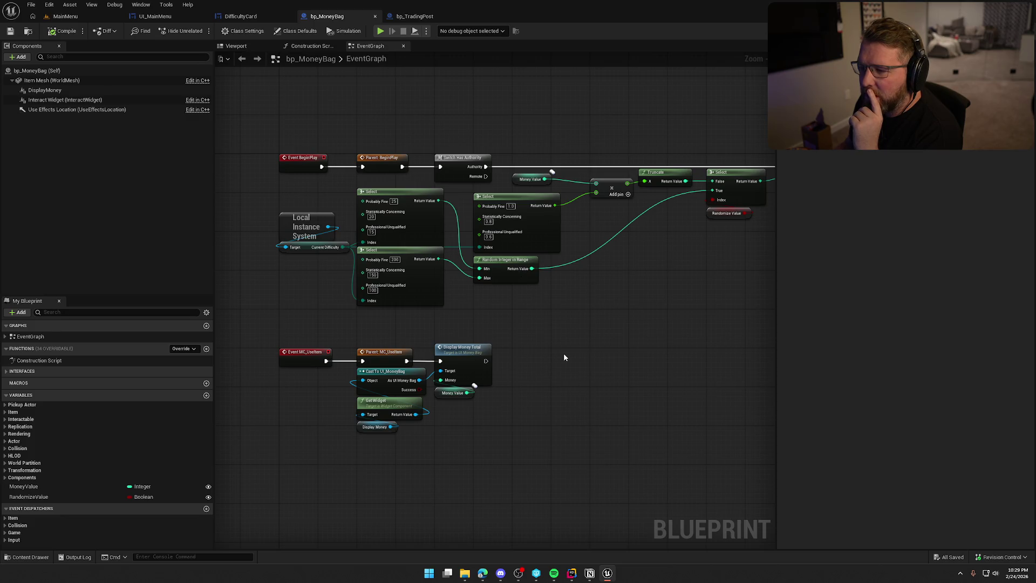
Examine bp_MoneyBag's Money Value variable and the difficulty Select nodes feeding SET Money Value
left_click(526, 179)
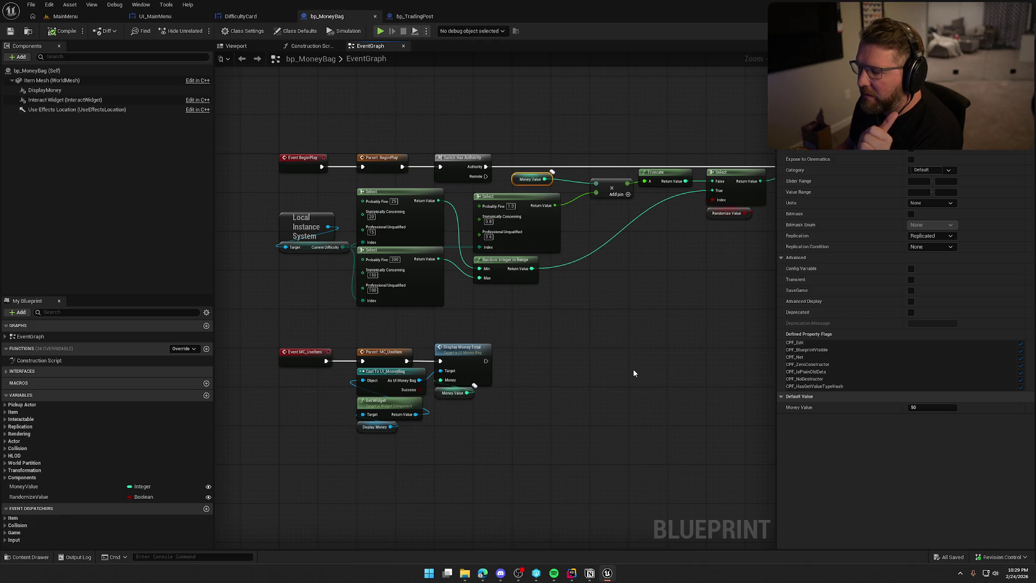
left_click_drag(633, 368, 495, 329)
left_click_drag(564, 338, 704, 316)
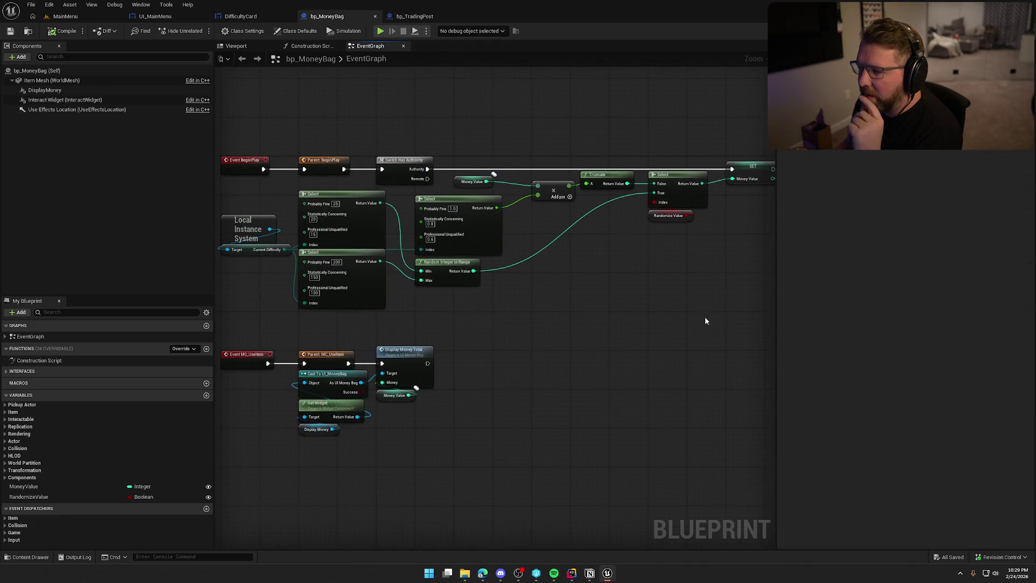
left_click_drag(521, 348, 647, 334)
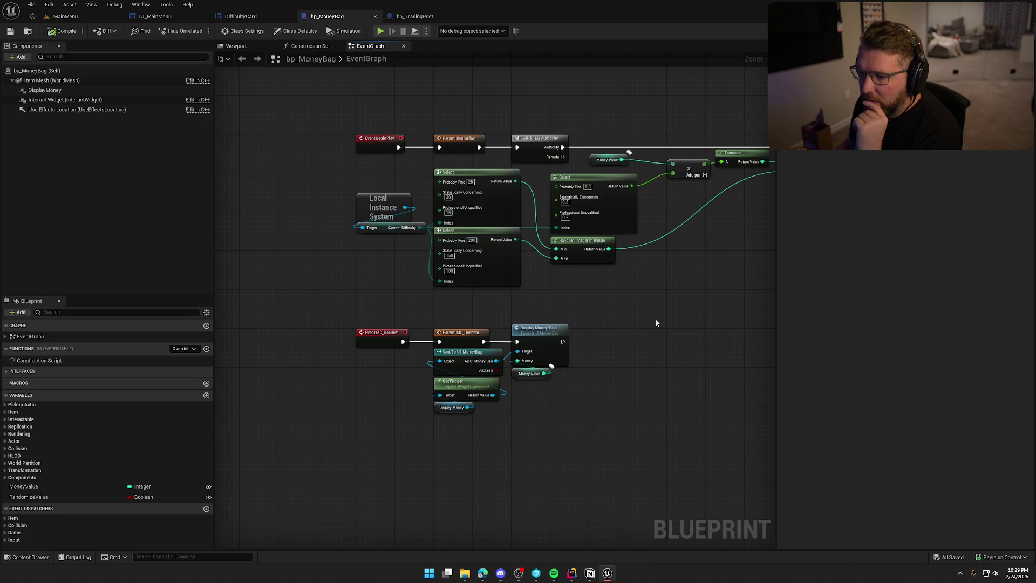
left_click_drag(655, 322, 519, 340)
left_click_drag(438, 154, 513, 197)
left_click(558, 293)
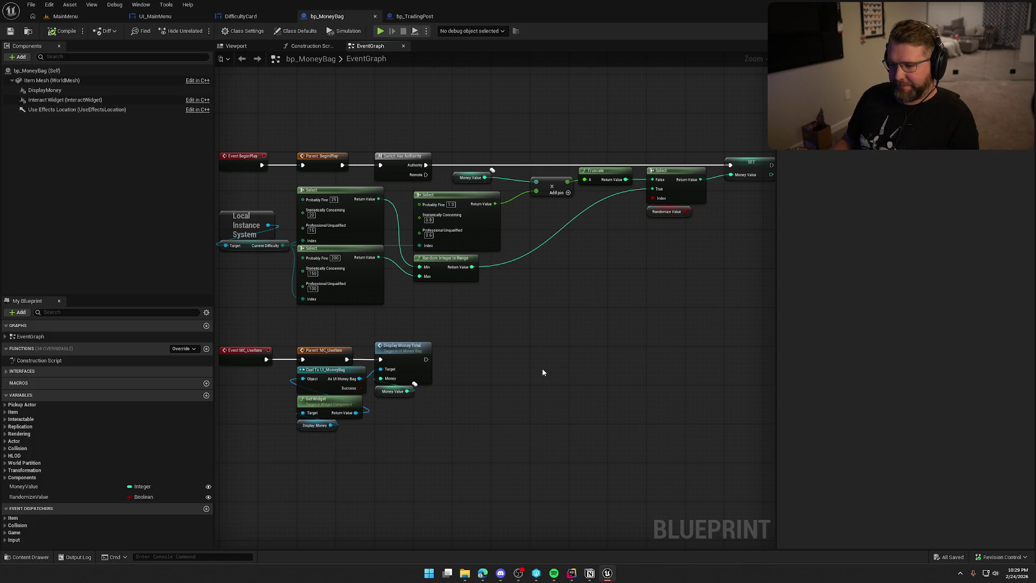
left_click_drag(576, 340, 424, 337)
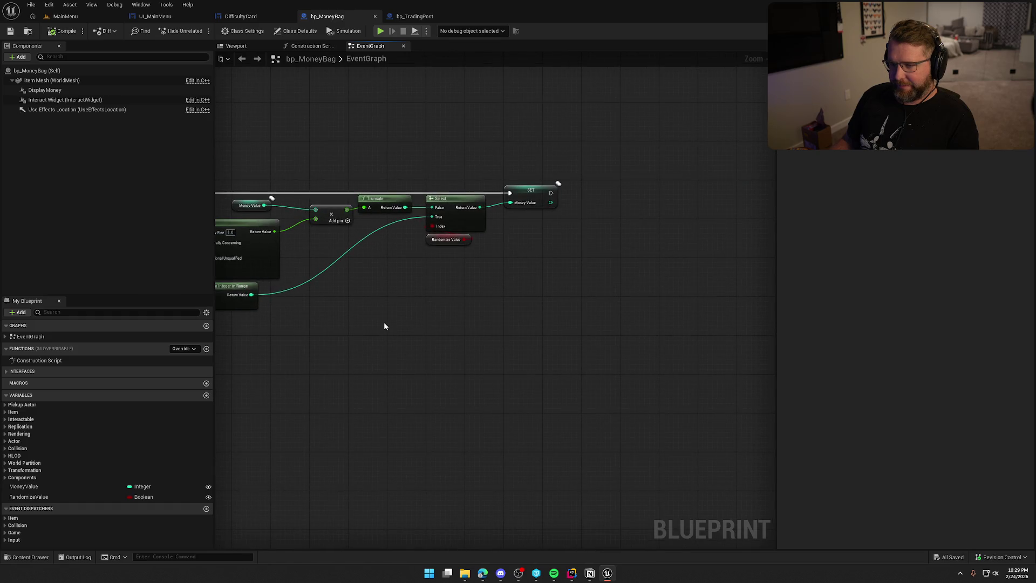
mouse_move(384, 326)
left_mouse_down()
mouse_move(509, 293)
mouse_move(606, 307)
mouse_move(501, 339)
left_mouse_up()
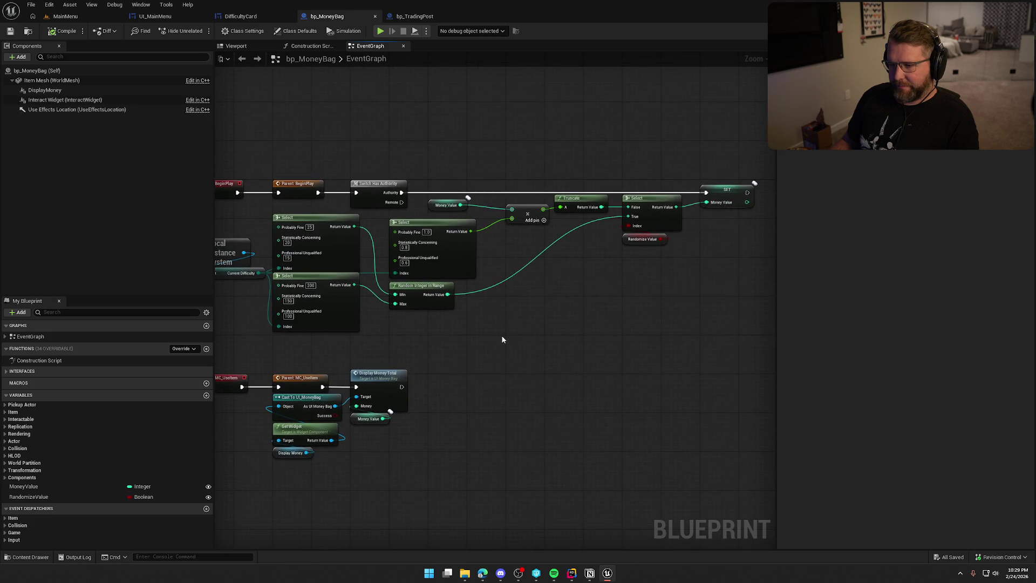
scroll(502, 339, "down", 1)
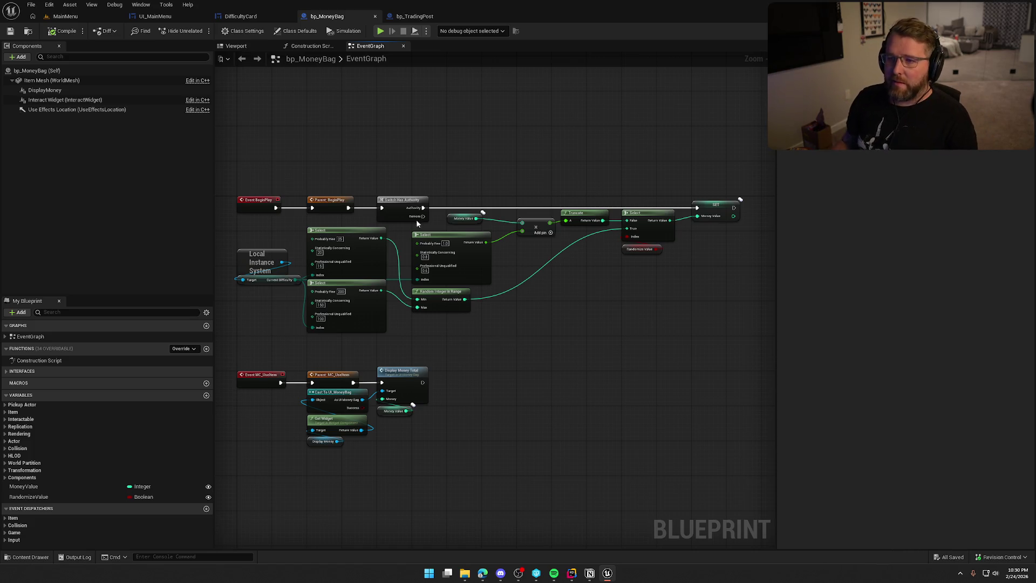
In bp_TradingPost, follow the Update Cash call into the UI_GameHUD event graph
left_click(415, 16)
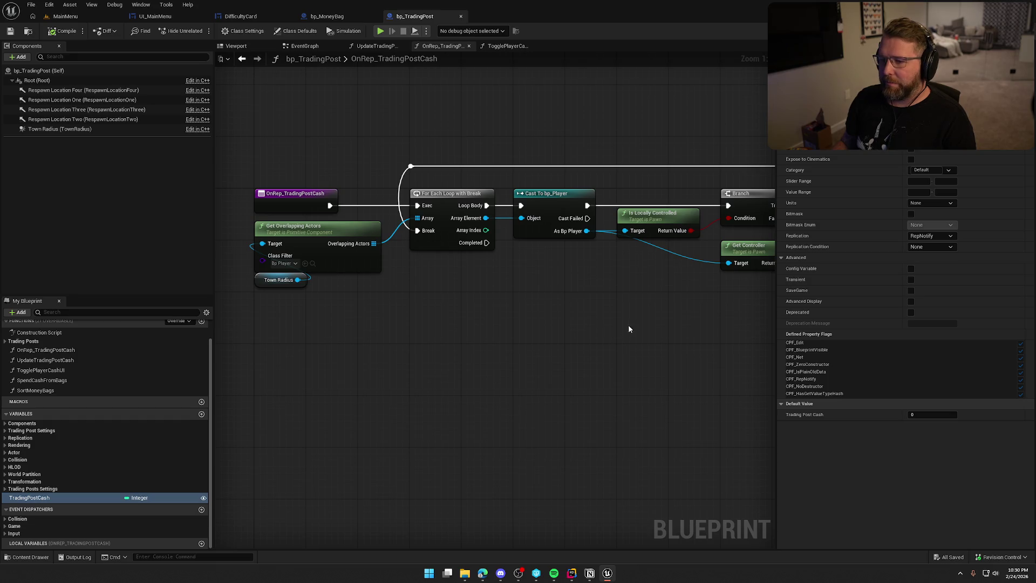
left_click_drag(623, 325, 296, 293)
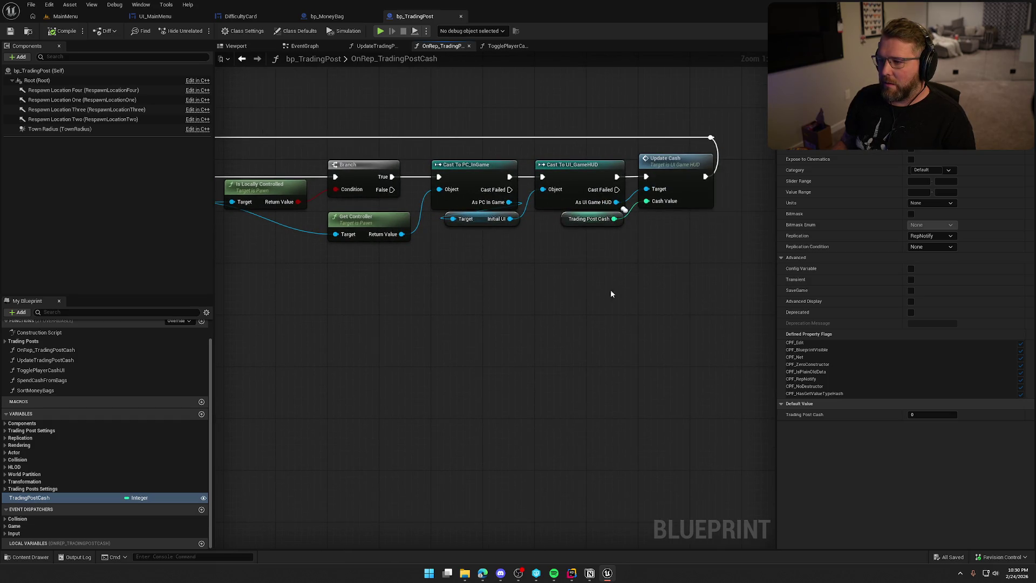
scroll(659, 273, "down", 2)
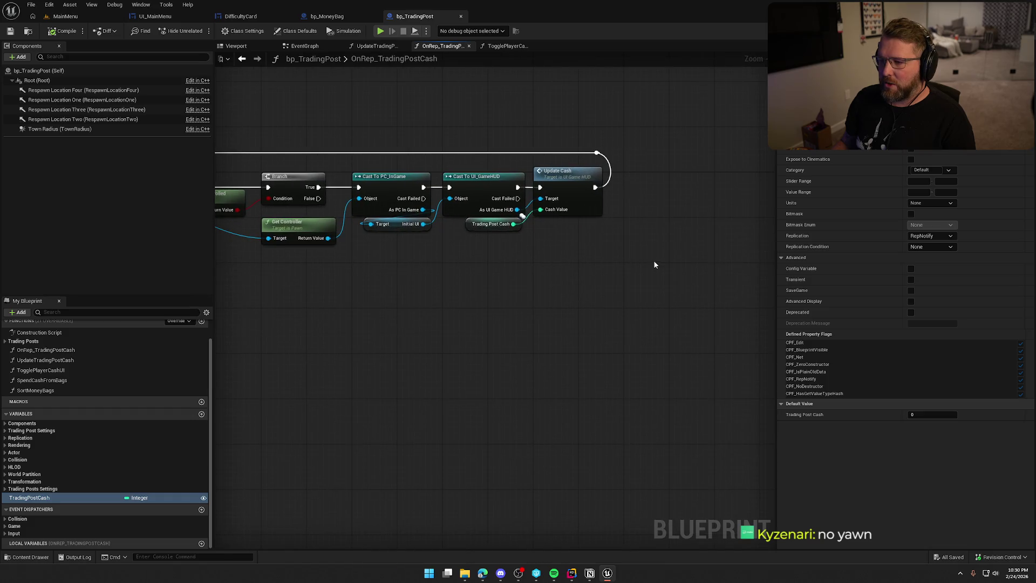
left_click(431, 250)
double_click(565, 175)
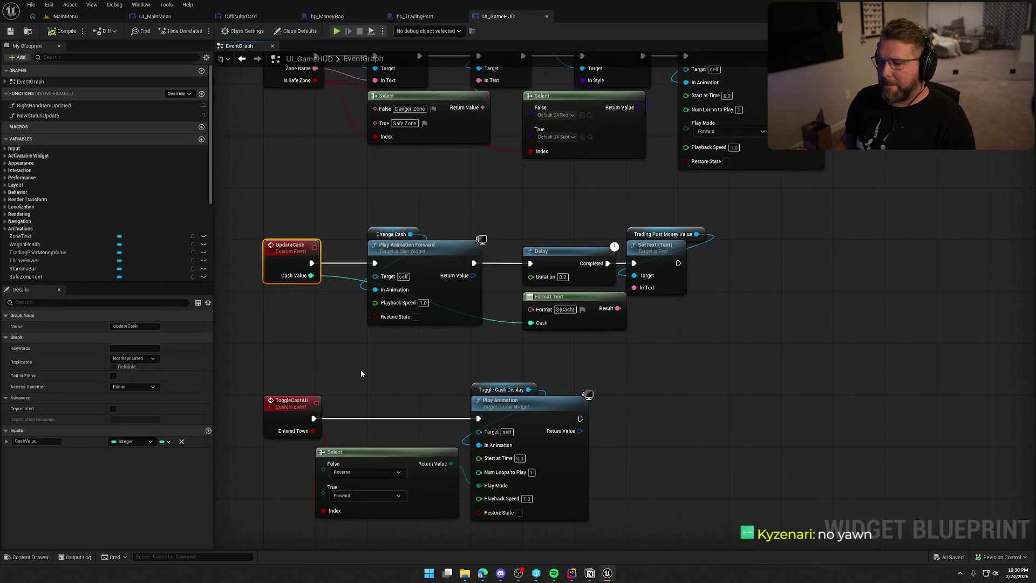
Promote UpdateCash's Cash Value pin to a Current Cash Value variable and wire its SET node
scroll(147, 213, "down", 5)
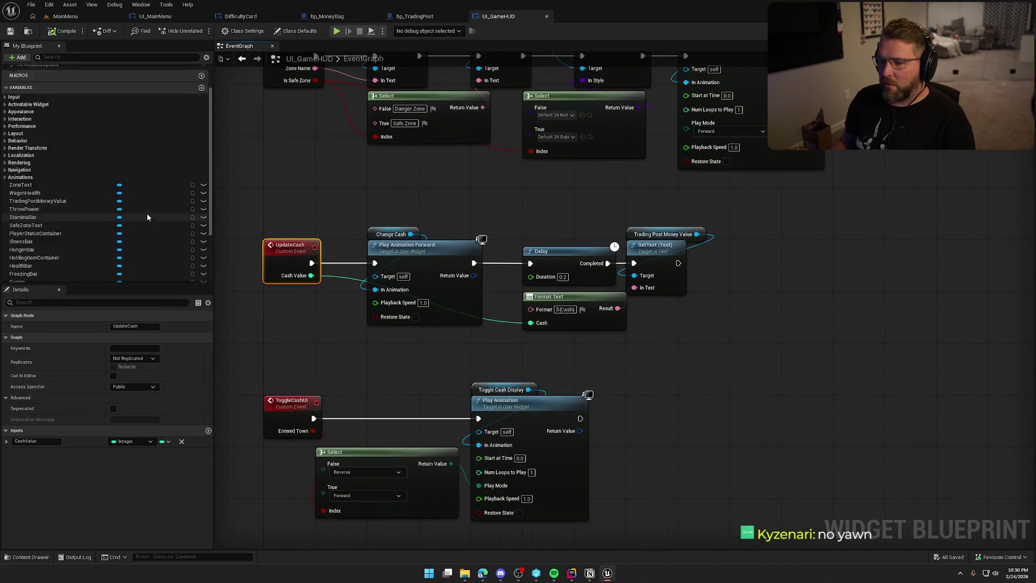
mouse_move(301, 225)
left_mouse_down()
mouse_move(781, 386)
mouse_move(785, 376)
left_mouse_up()
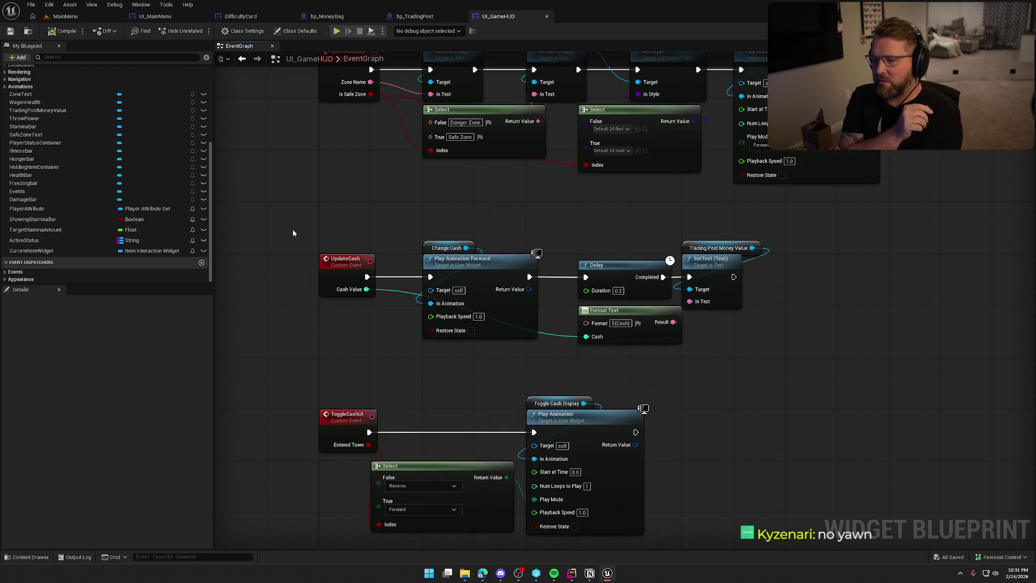
right_click(366, 289)
left_click(503, 315)
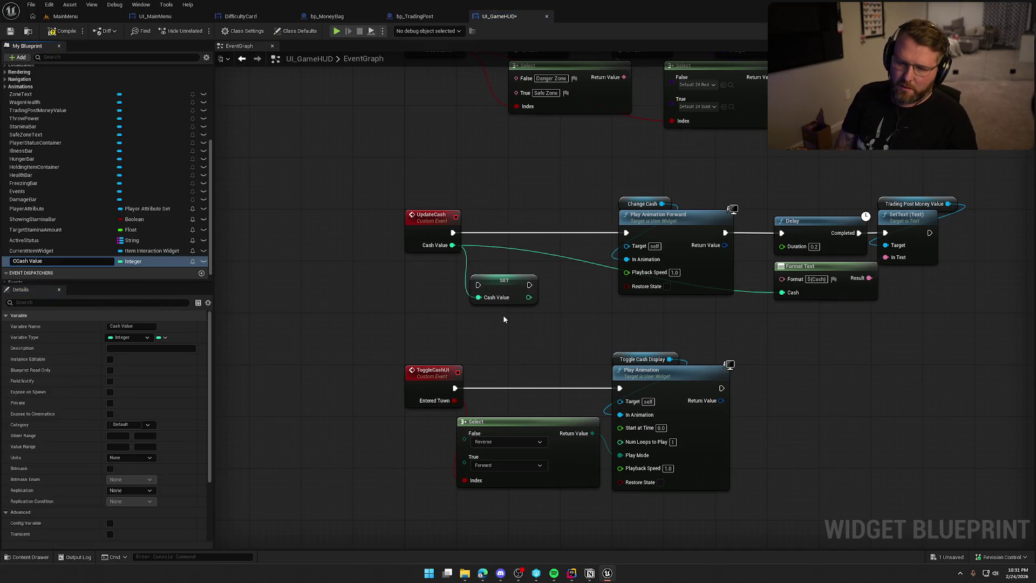
type("urrent")
key("Return")
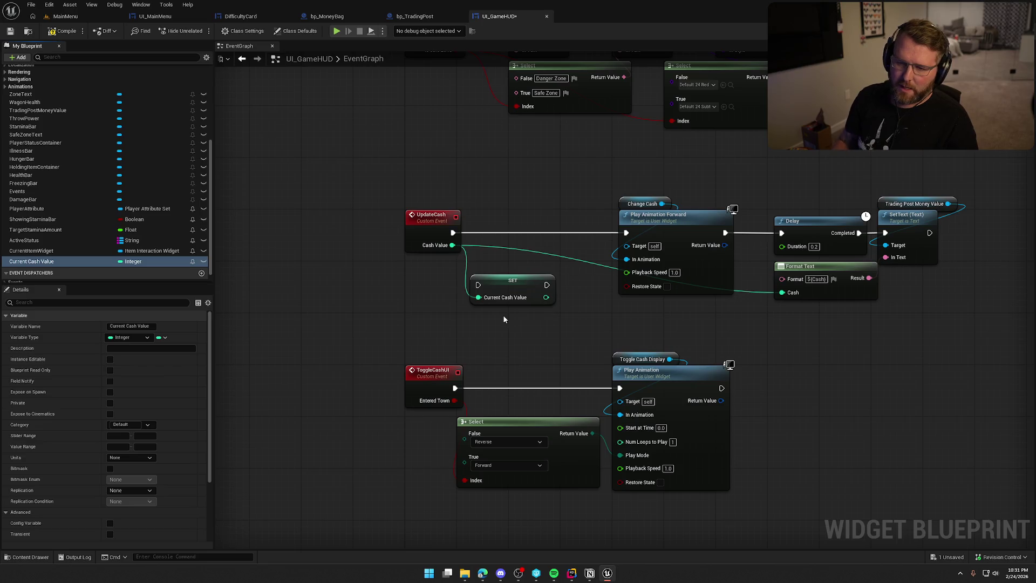
mouse_move(481, 286)
left_mouse_down()
mouse_move(460, 234)
mouse_move(484, 256)
mouse_move(478, 297)
mouse_move(577, 298)
left_mouse_up()
left_click(513, 280)
Add a Current Cash Value getter, a != node comparing it with Cash Value, and a Branch
mouse_move(31, 261)
left_mouse_down()
mouse_move(294, 252)
mouse_move(382, 262)
mouse_move(371, 250)
mouse_move(418, 228)
mouse_move(428, 247)
left_mouse_up()
type("!=")
key("Return")
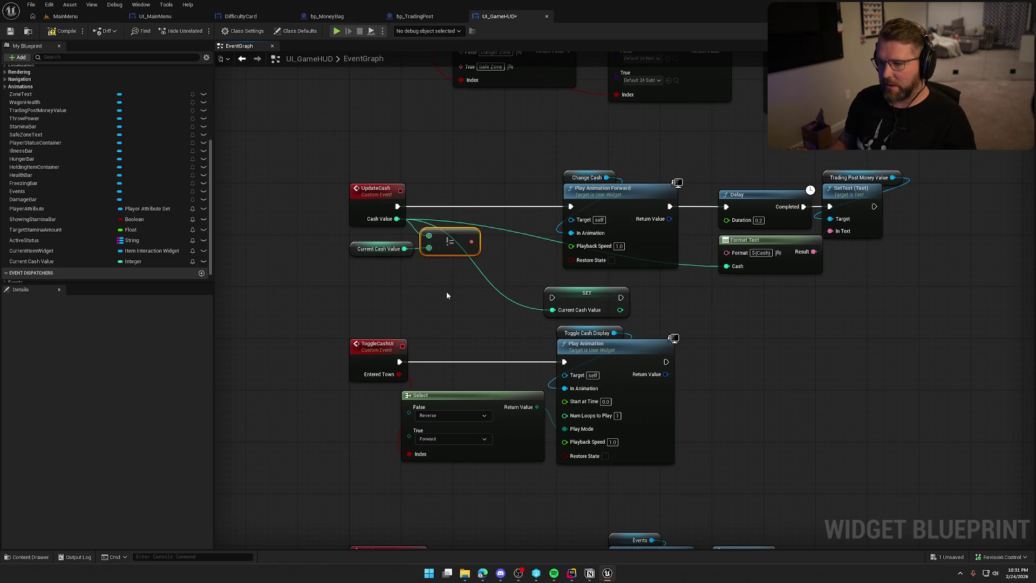
key("b")
left_click(457, 286)
Route UpdateCash through the Branch using the != result, with True driving the cash animation
mouse_move(467, 300)
left_mouse_down()
mouse_move(400, 210)
mouse_move(493, 189)
mouse_move(473, 241)
left_mouse_up()
mouse_move(493, 192)
left_mouse_down()
mouse_move(493, 205)
mouse_move(571, 206)
left_mouse_up()
left_click_drag(455, 144, 763, 269)
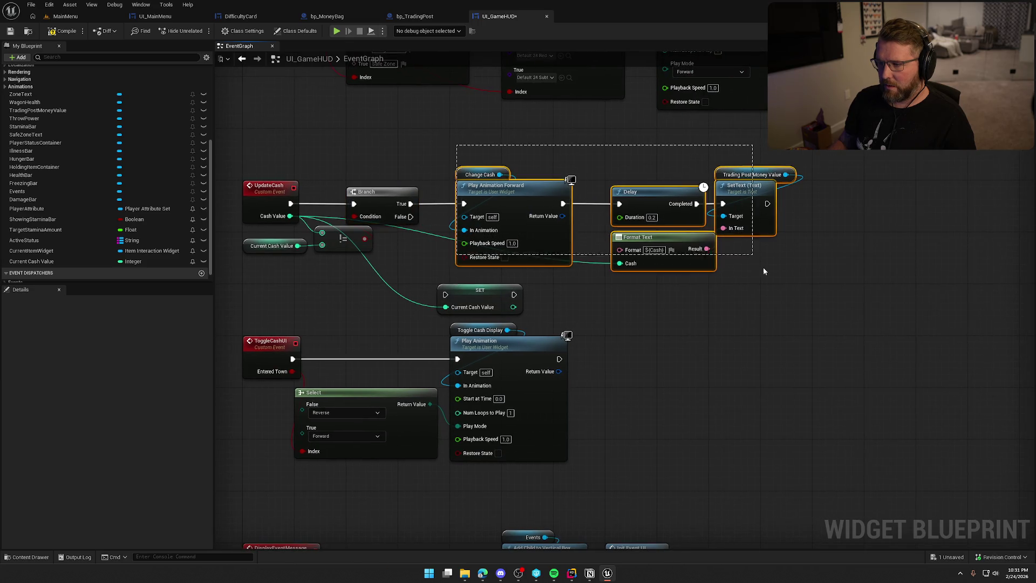
Insert SET Current Cash Value between the Branch's True output and the animation, then save
left_click_drag(534, 192, 528, 192)
left_click_drag(475, 300, 415, 294)
left_click_drag(447, 154, 772, 260)
left_click_drag(503, 195, 605, 195)
mouse_move(428, 283)
left_mouse_down()
mouse_move(478, 200)
mouse_move(495, 199)
mouse_move(410, 204)
left_mouse_up()
left_click_drag(527, 204, 561, 204)
left_click(453, 284)
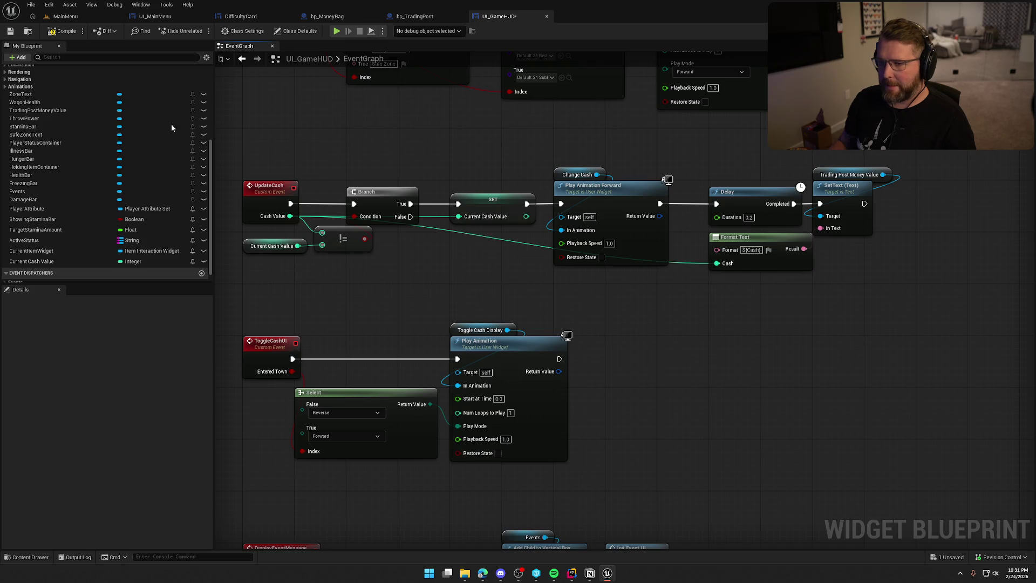
key("ctrl+shift+s")
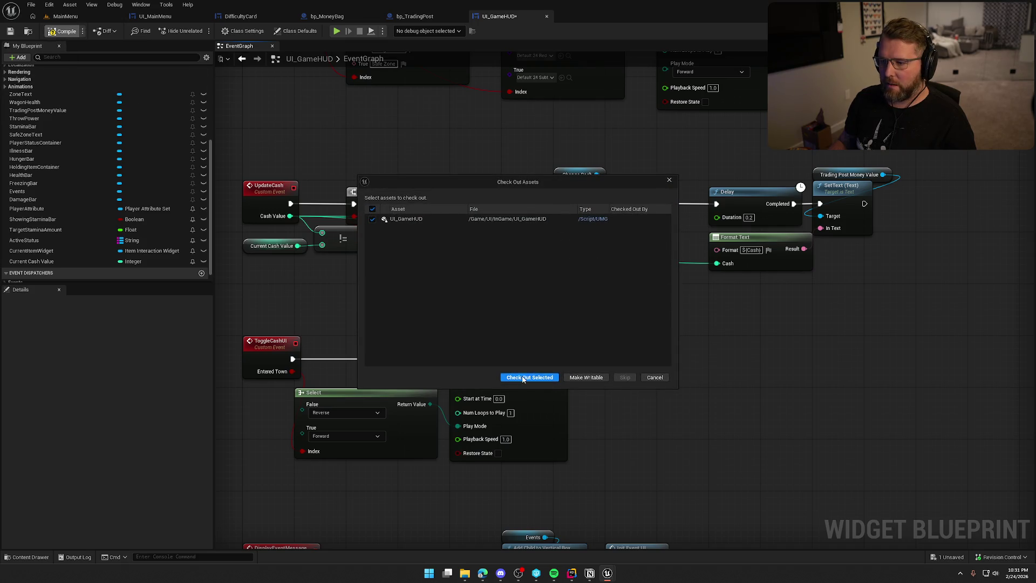
Check out the HUD asset and return to the MainMenu level's content drawer
left_click(529, 377)
left_click(65, 16)
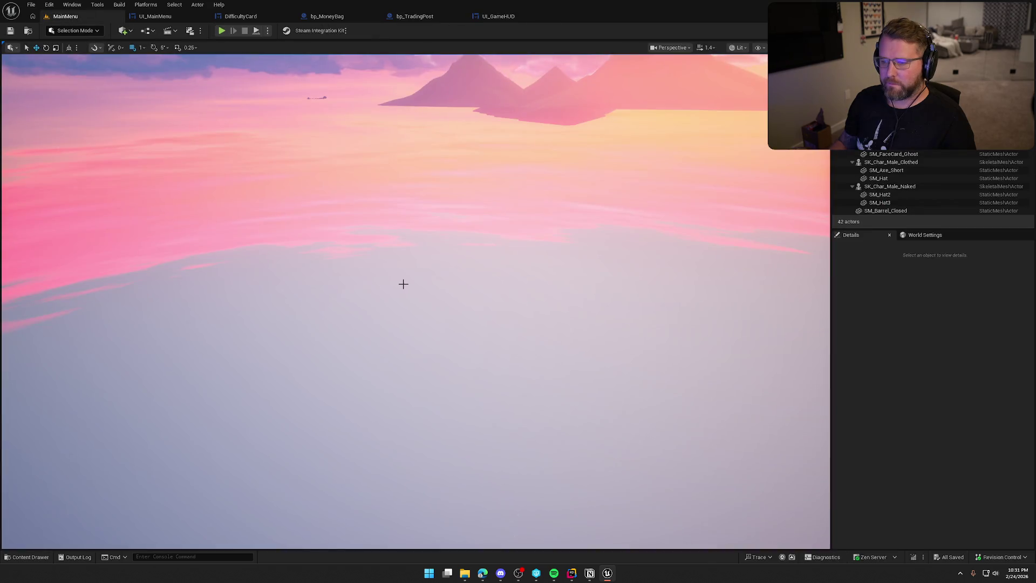
key("ctrl+space")
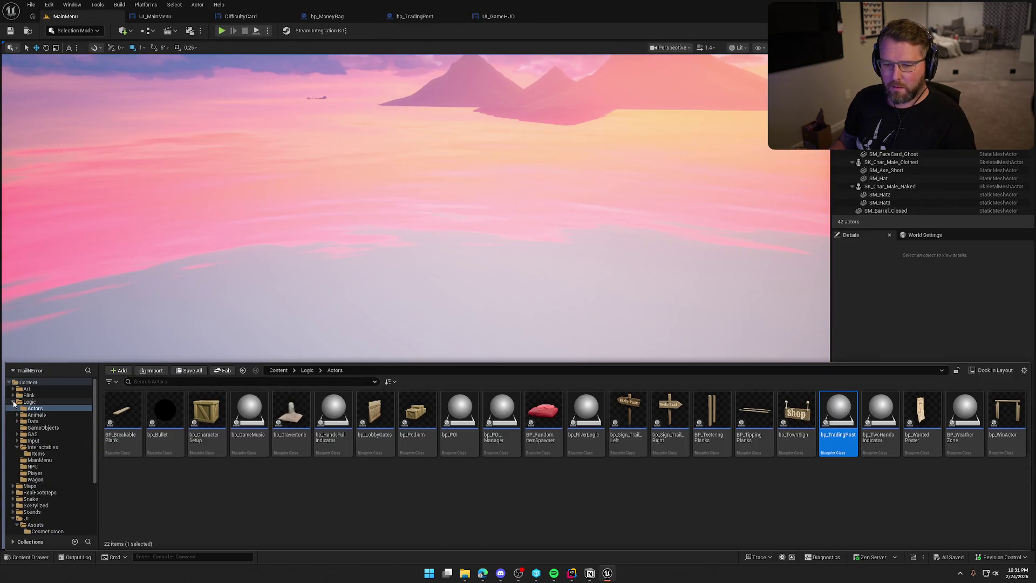
double_click(30, 402)
left_click(13, 440)
Start an offline game, run into town and pick up a money bag
left_click(222, 31)
left_click(177, 326)
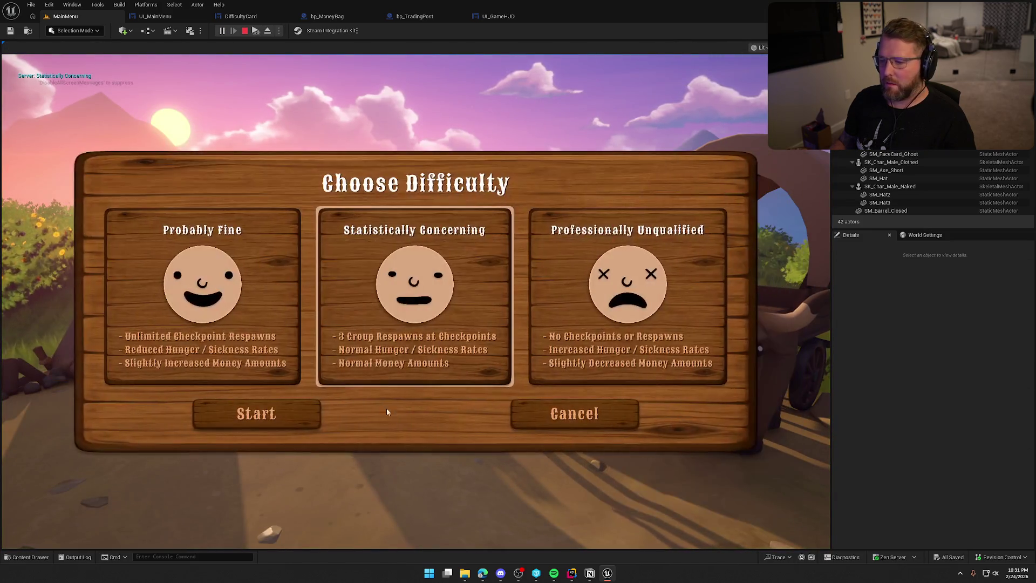
left_click(281, 417)
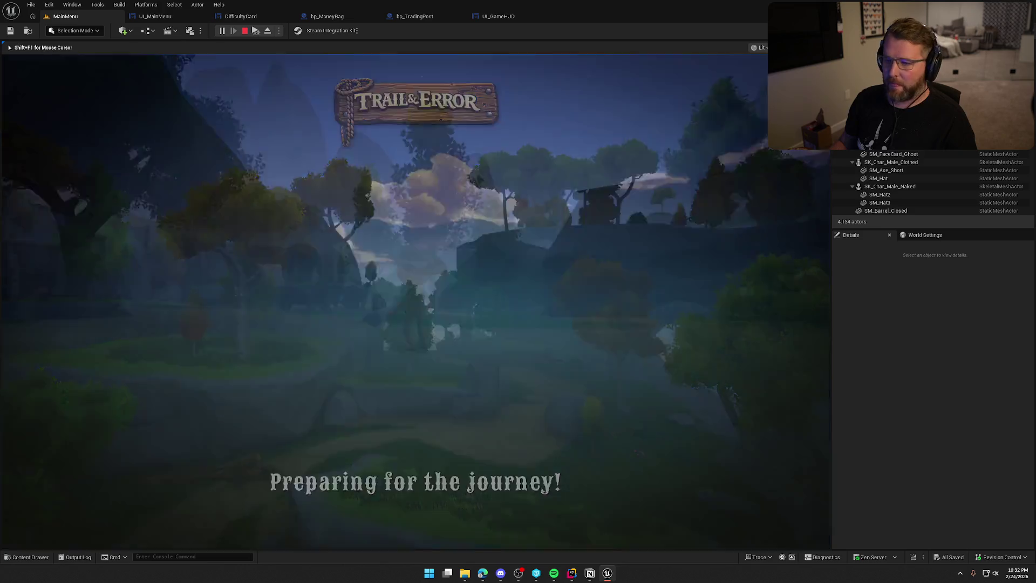
key("w")
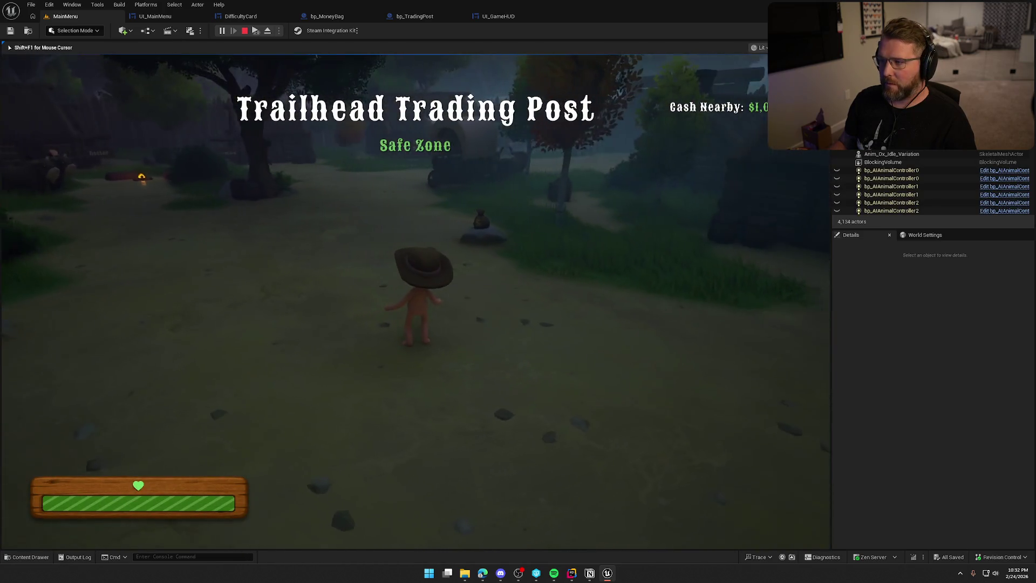
key("shift")
key("e")
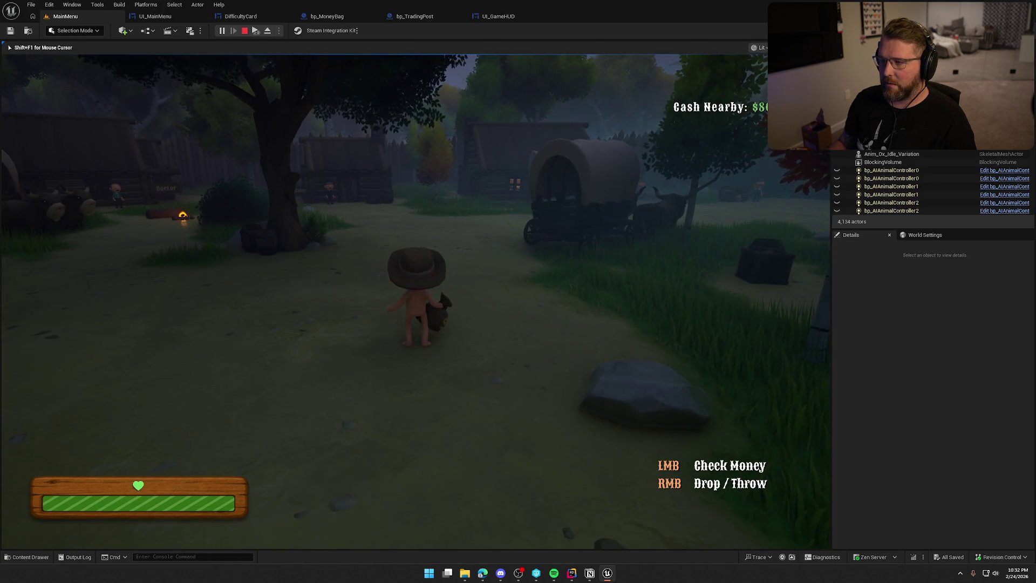
Drop and re-pick the money bag three times, stop play and return to UI_GameHUD
right_click(416, 302)
key("e")
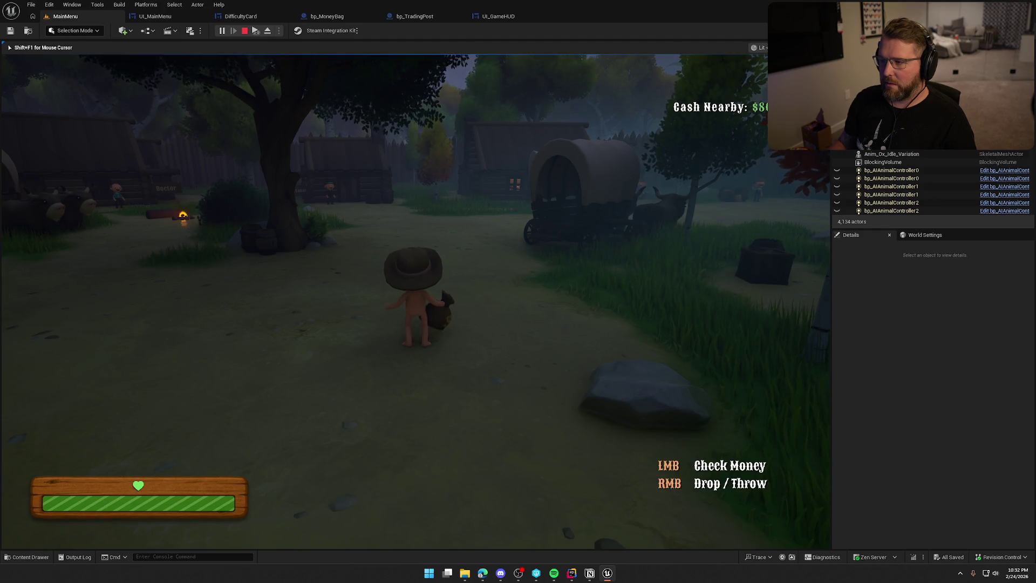
right_click(416, 302)
key("e")
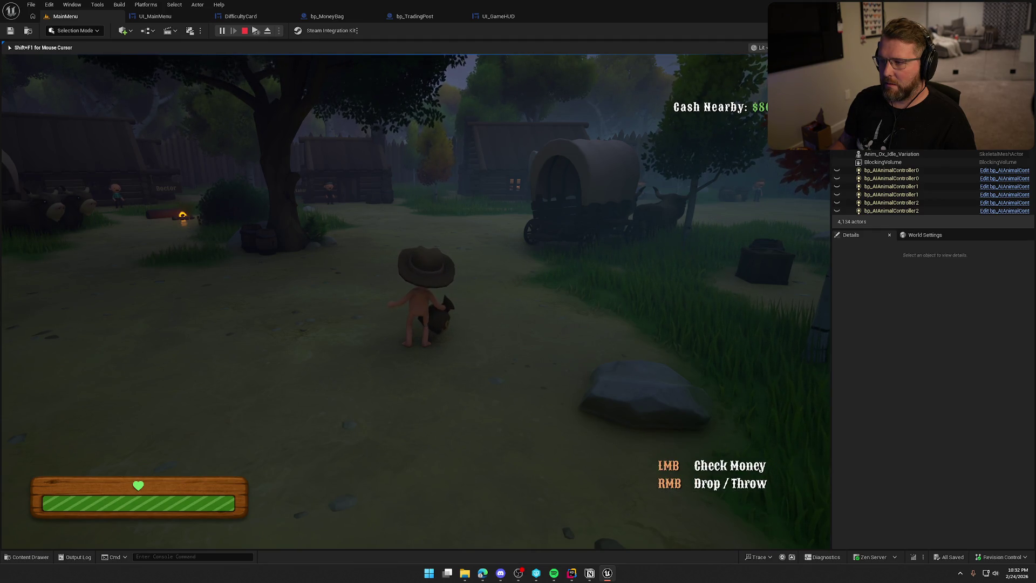
right_click(415, 302)
key("shift+F1")
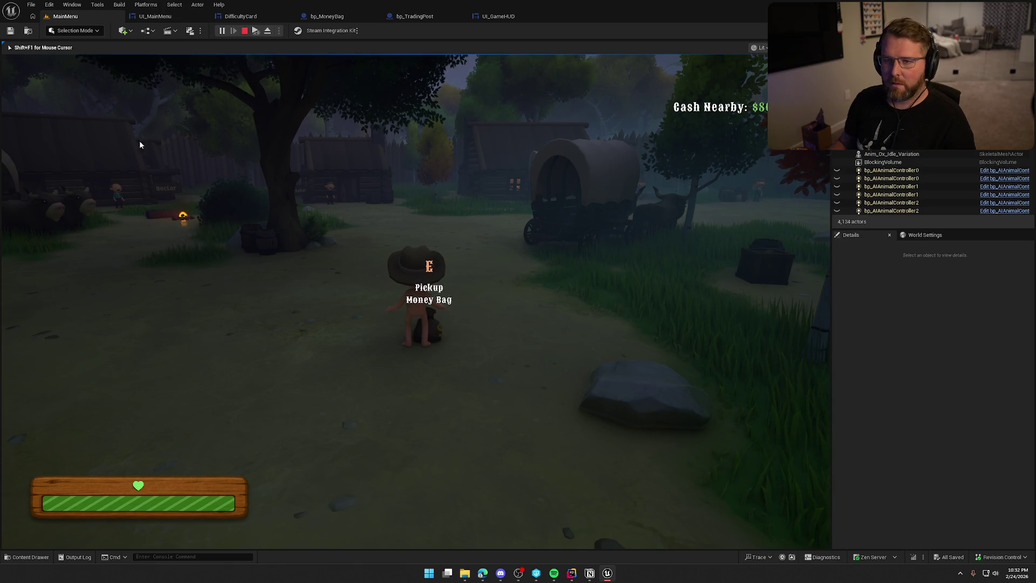
key("Escape")
left_click(493, 16)
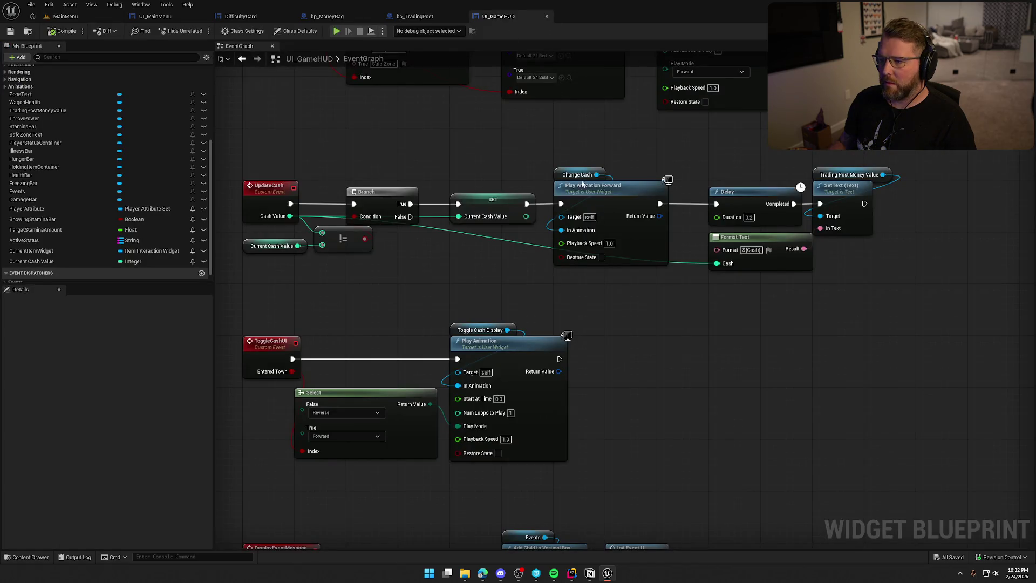
left_click(264, 190)
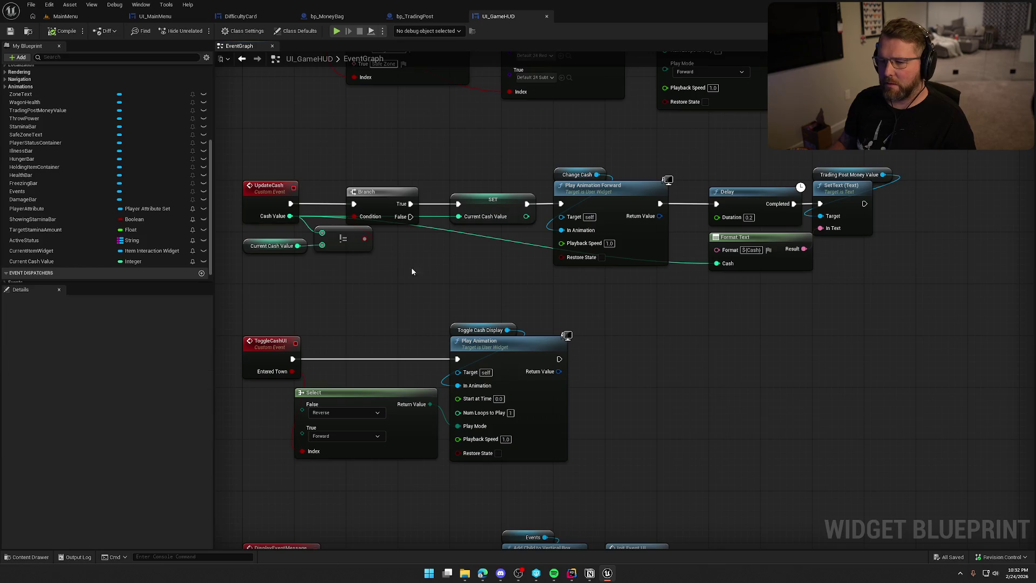
left_click(272, 246)
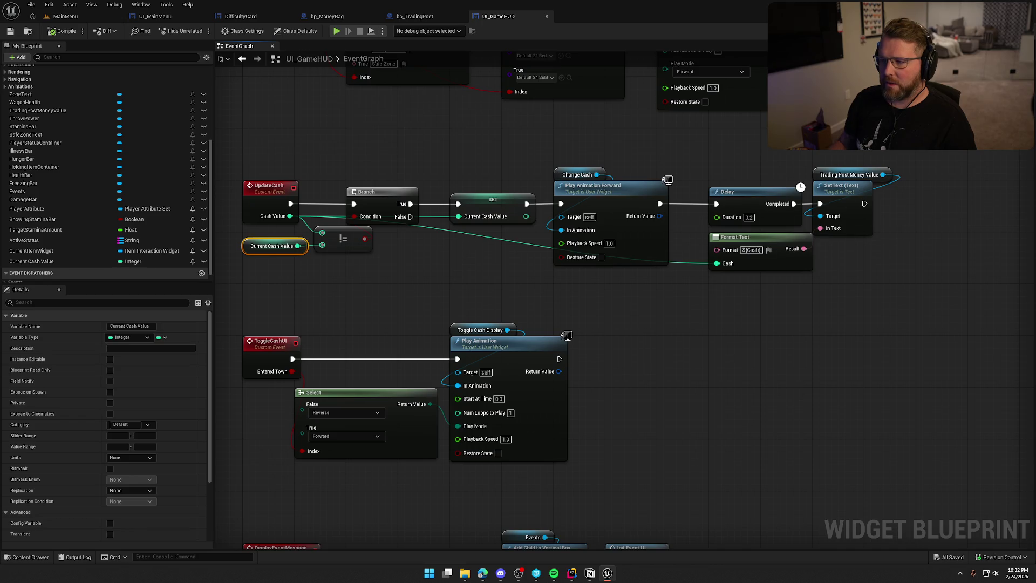
left_click(1005, 31)
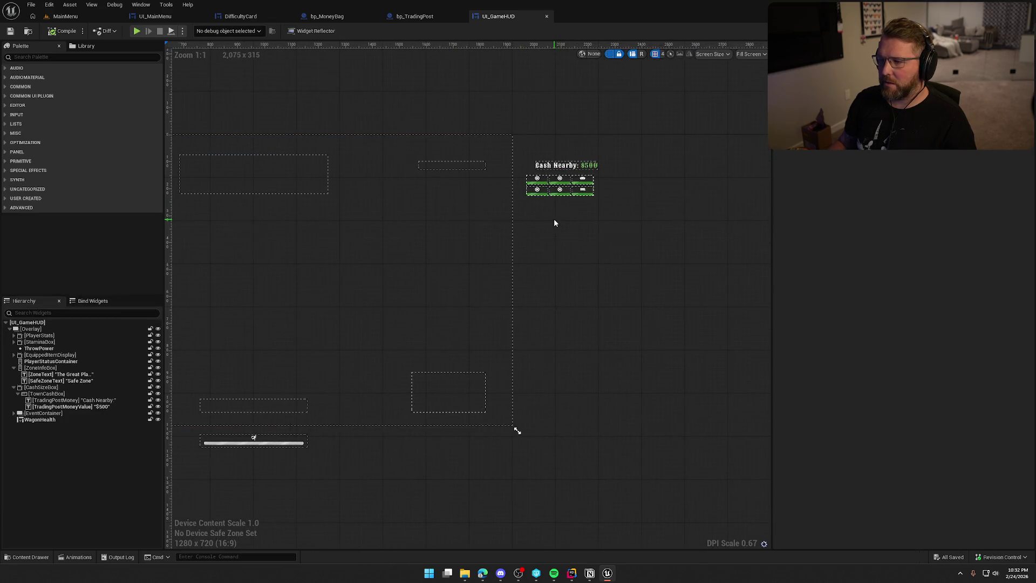
Show the Animations panel and preview the ChangeCash animation twice
left_click(141, 4)
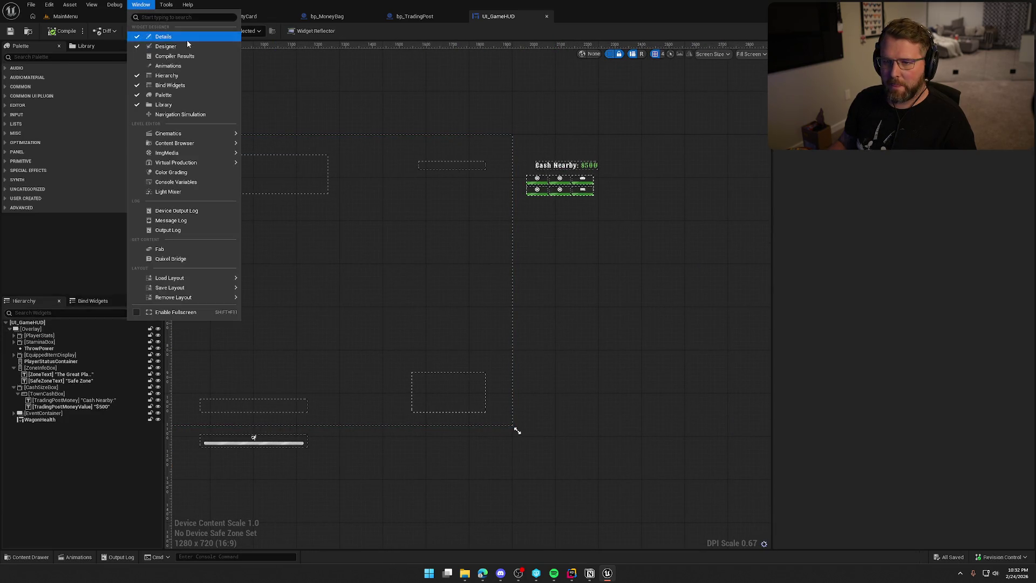
left_click(191, 65)
left_click(201, 525)
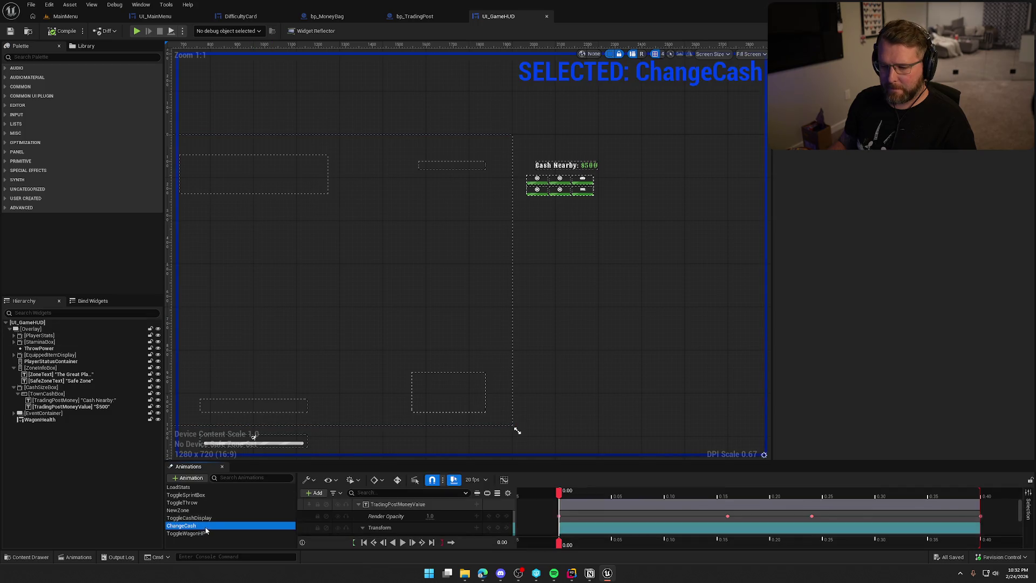
left_click(403, 542)
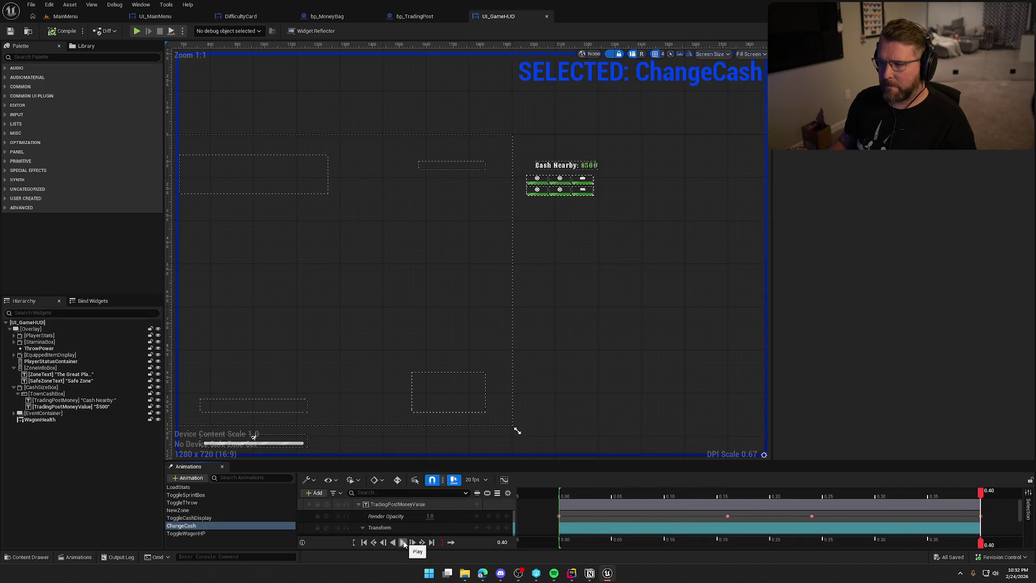
left_click(403, 542)
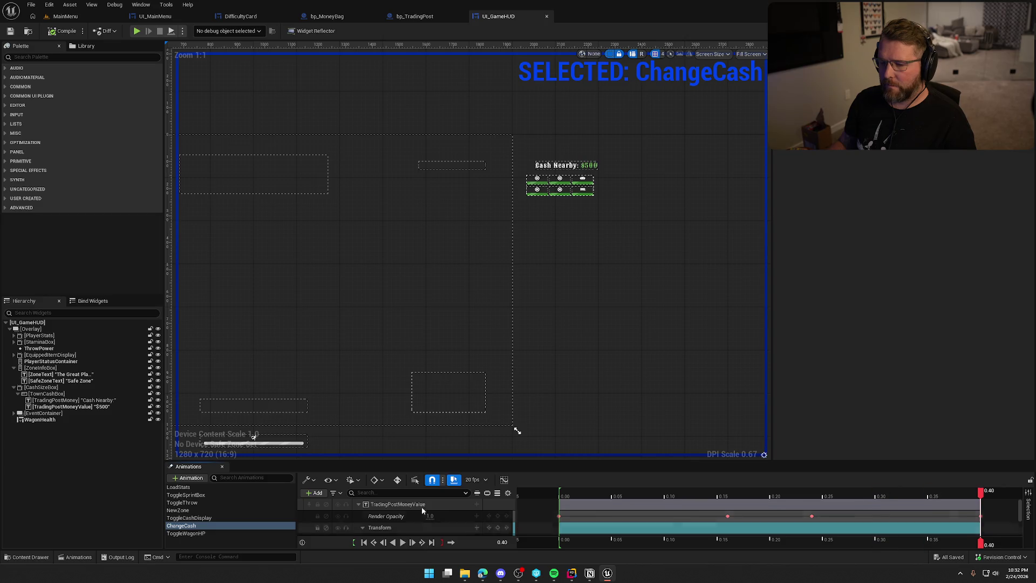
Deselect ChangeCash, hide the animations timeline and switch UI_GameHUD to Graph view
left_click(224, 536)
left_click(423, 257)
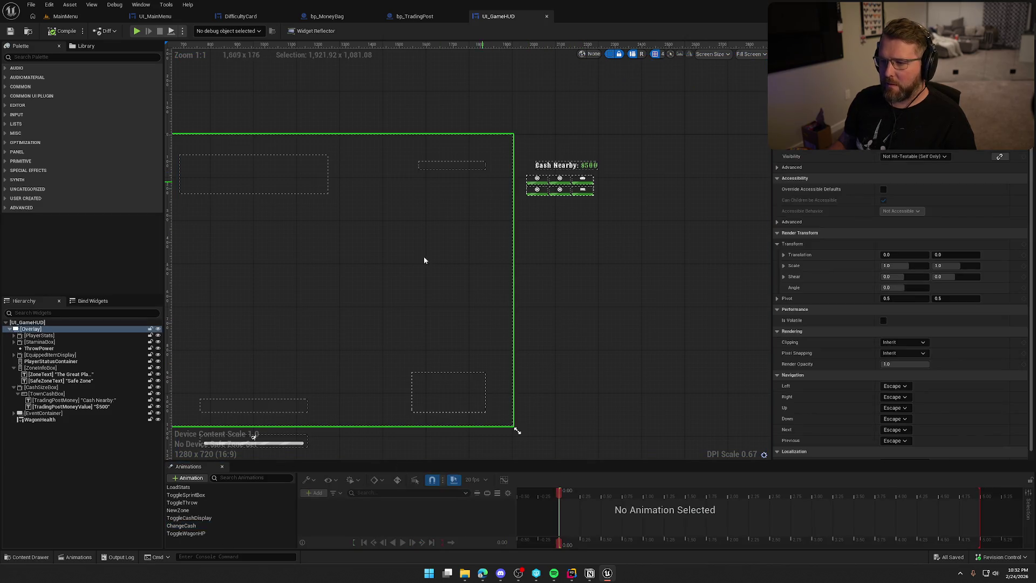
left_click(222, 466)
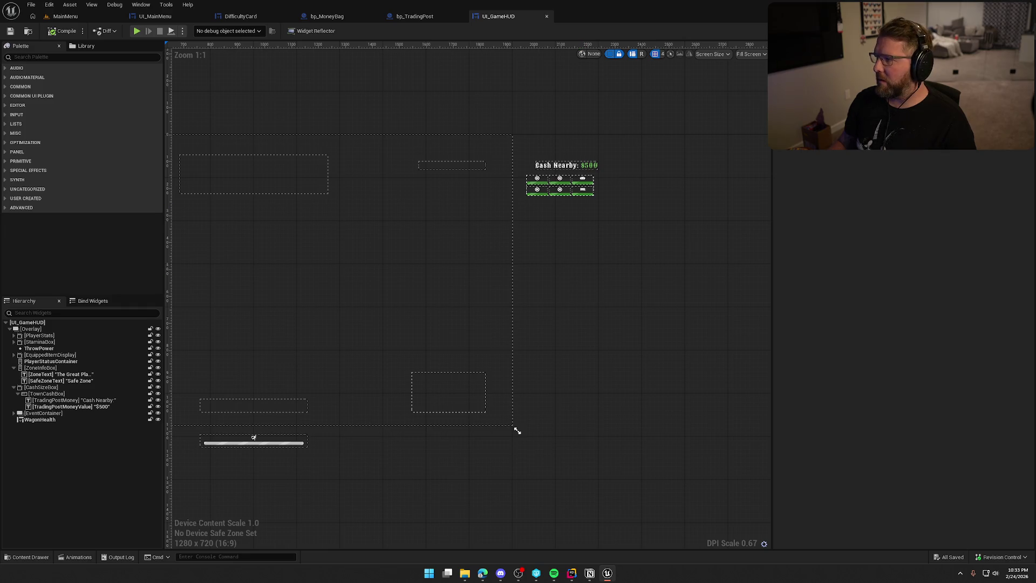
key("ctrl+shift+g")
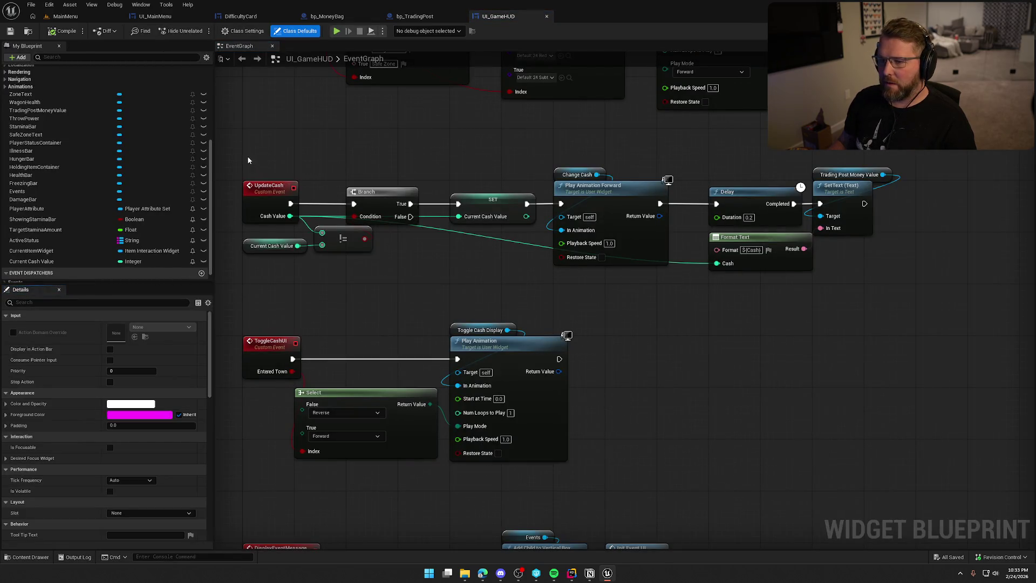
Feed Format Text's Cash pin from the SET Current Cash Value output, then compile and save UI_GameHUD
left_click_drag(247, 161, 937, 293)
left_click(468, 285)
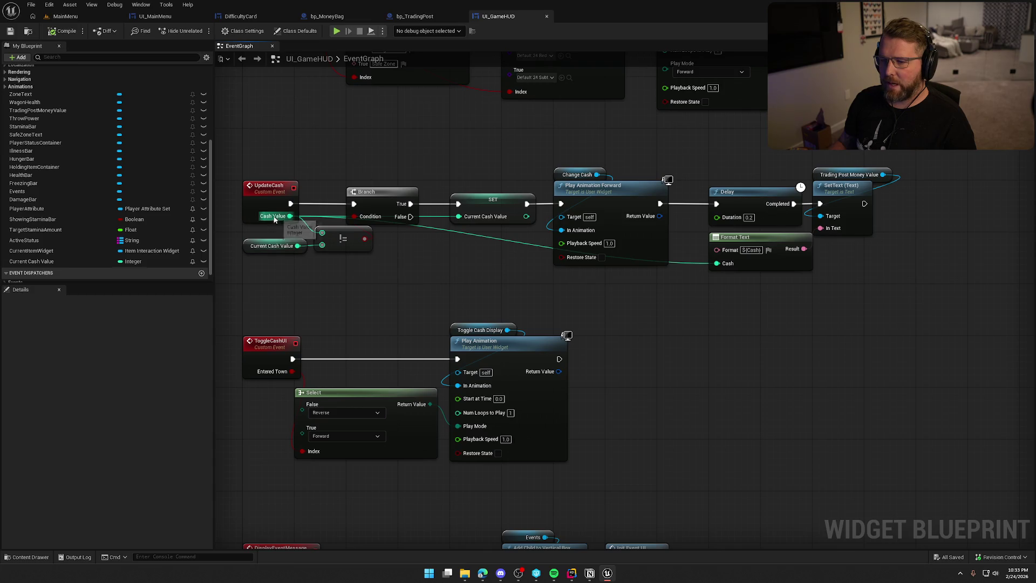
left_click_drag(295, 218, 370, 216)
left_click(360, 168)
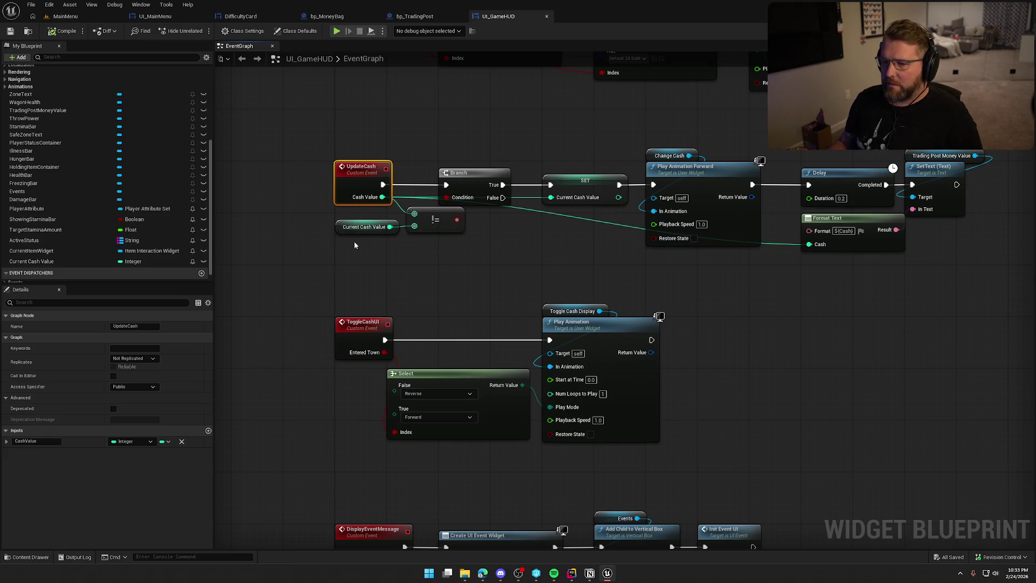
left_click(351, 227)
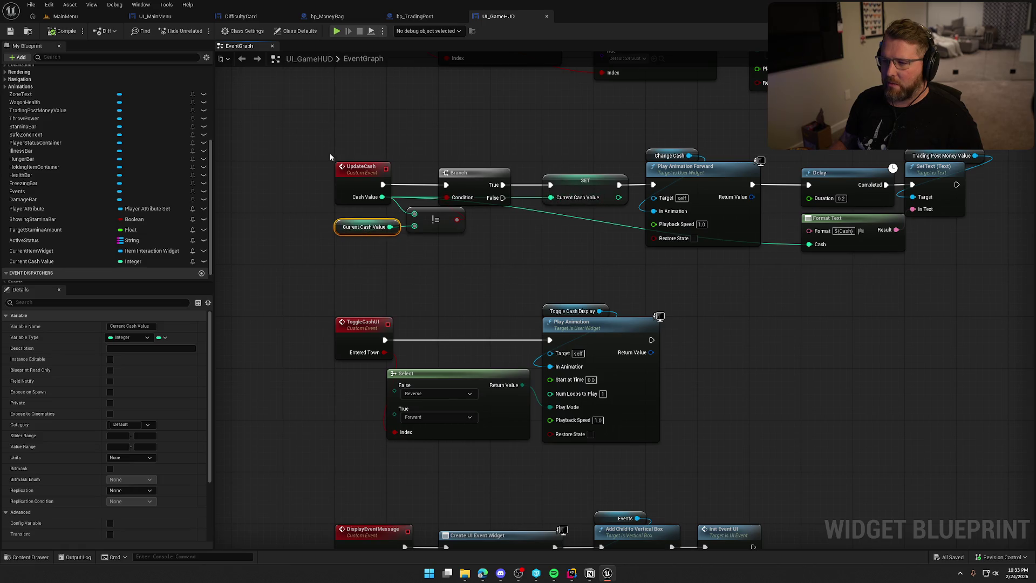
left_click_drag(528, 241, 423, 237)
left_click_drag(514, 194, 705, 242)
left_click(518, 288)
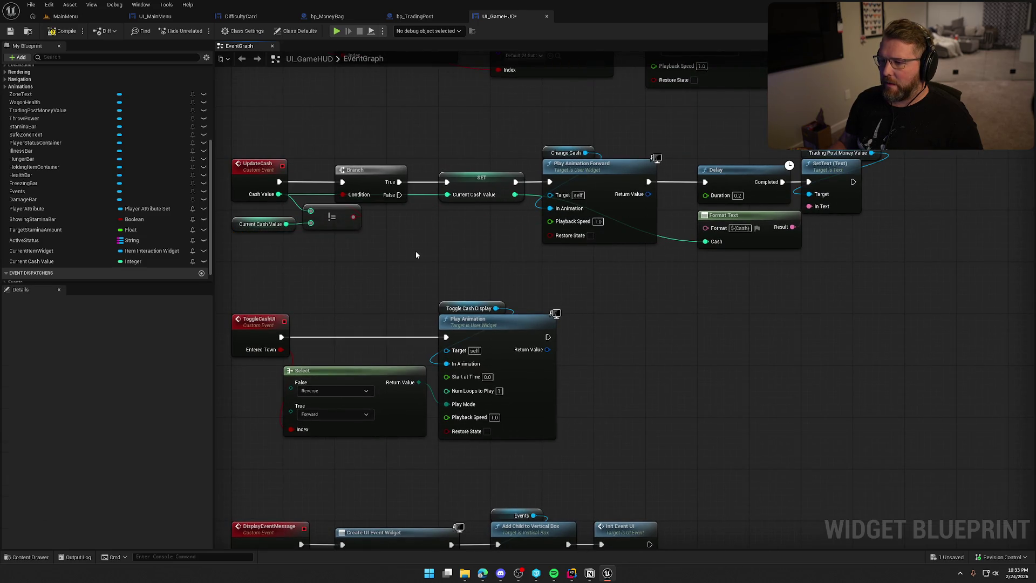
left_click_drag(529, 120, 905, 269)
left_click(830, 296)
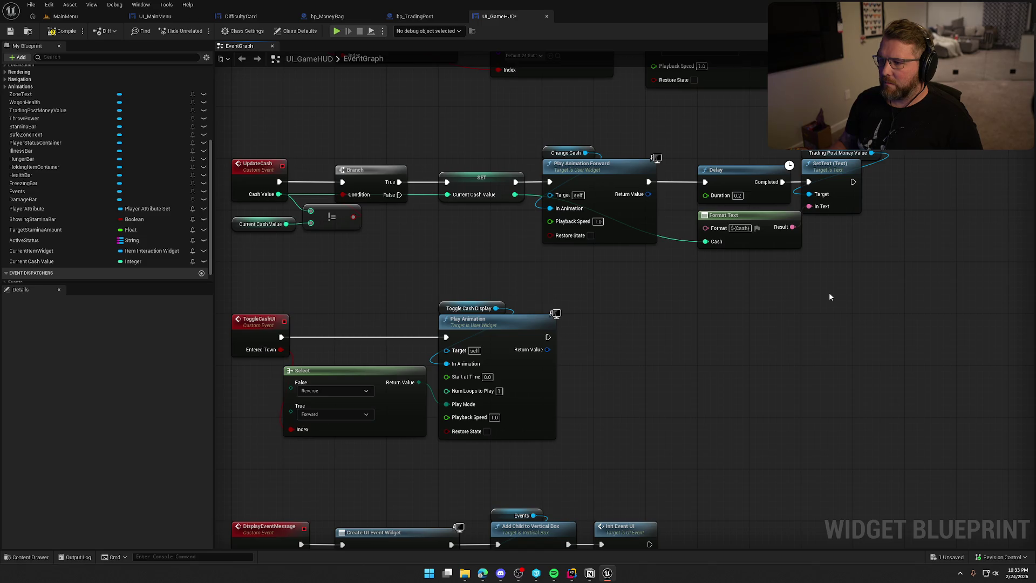
left_click(62, 30)
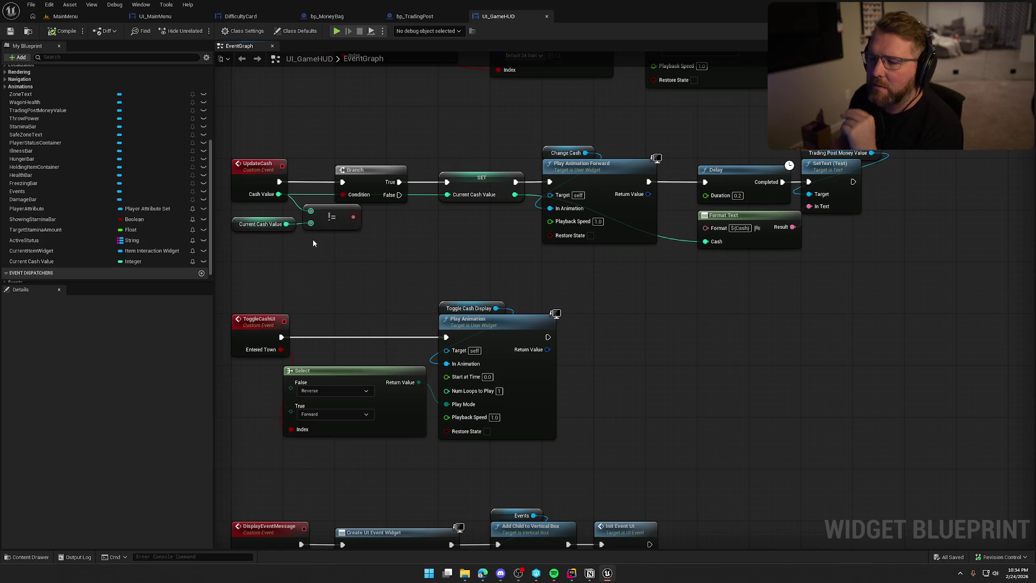
Play the game from the MainMenu level and host a game
left_click(66, 31)
left_click(65, 16)
left_click(221, 31)
left_click(194, 260)
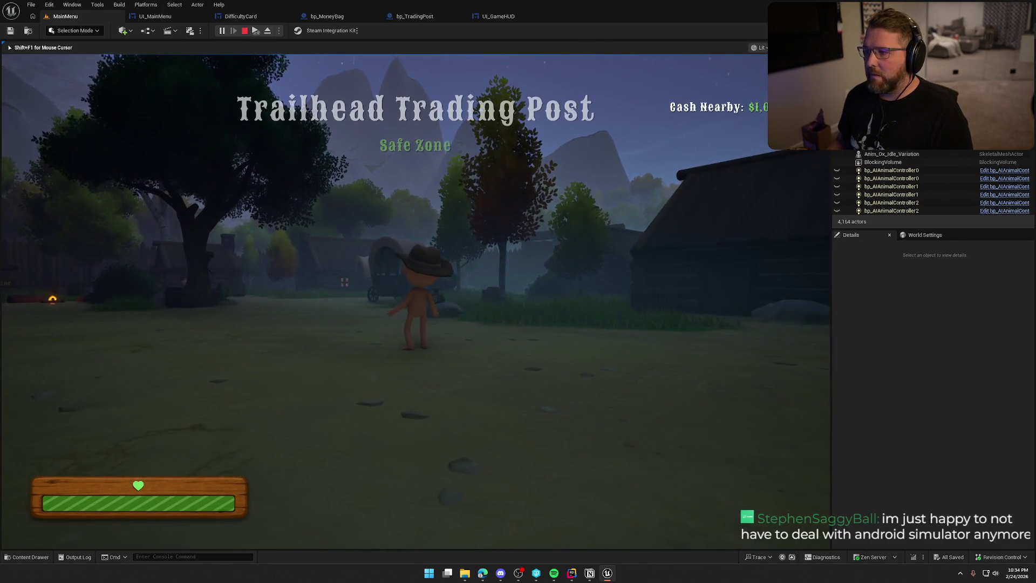
Repeatedly pick up the money bag with E and drop it, then return to UI_GameHUD
key("shift+w")
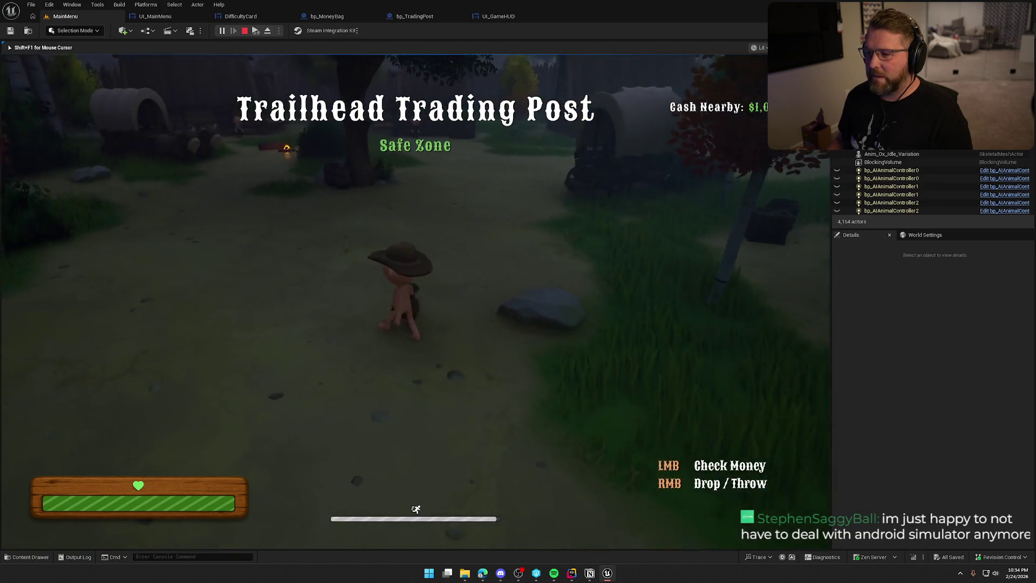
right_click(416, 301)
key("w")
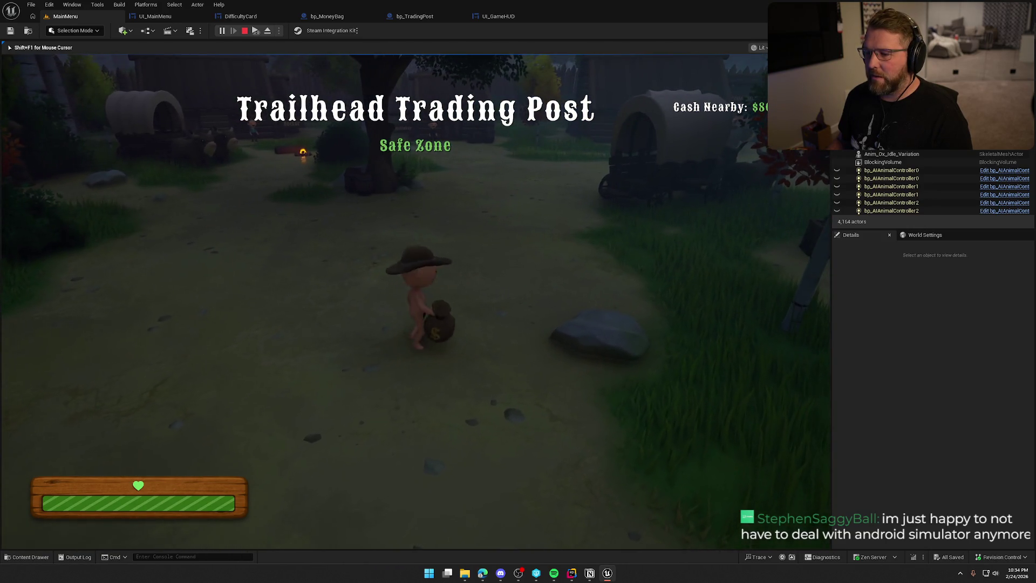
key("e")
key("e")
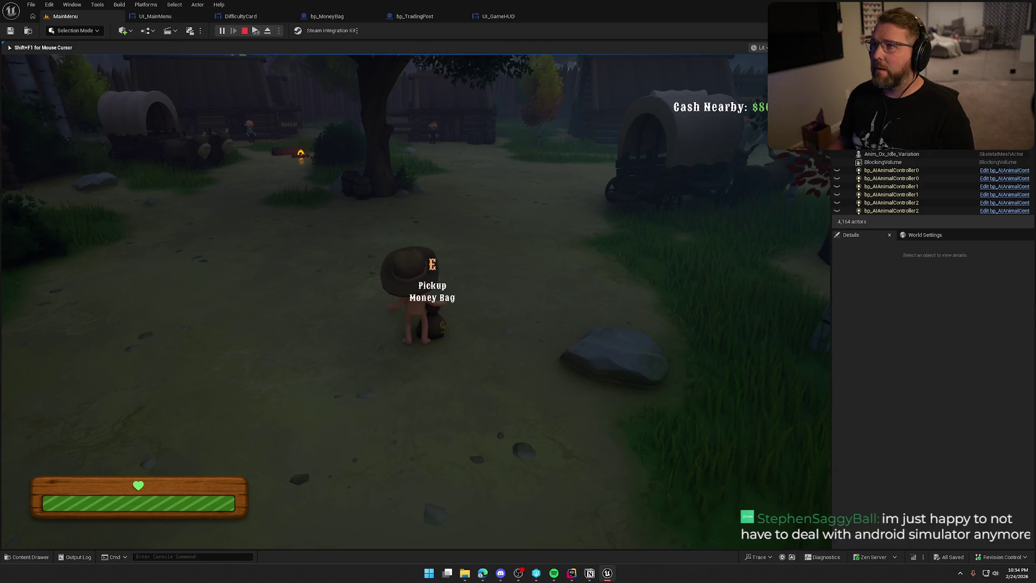
key("e")
key("e")
key("e")
key("e")
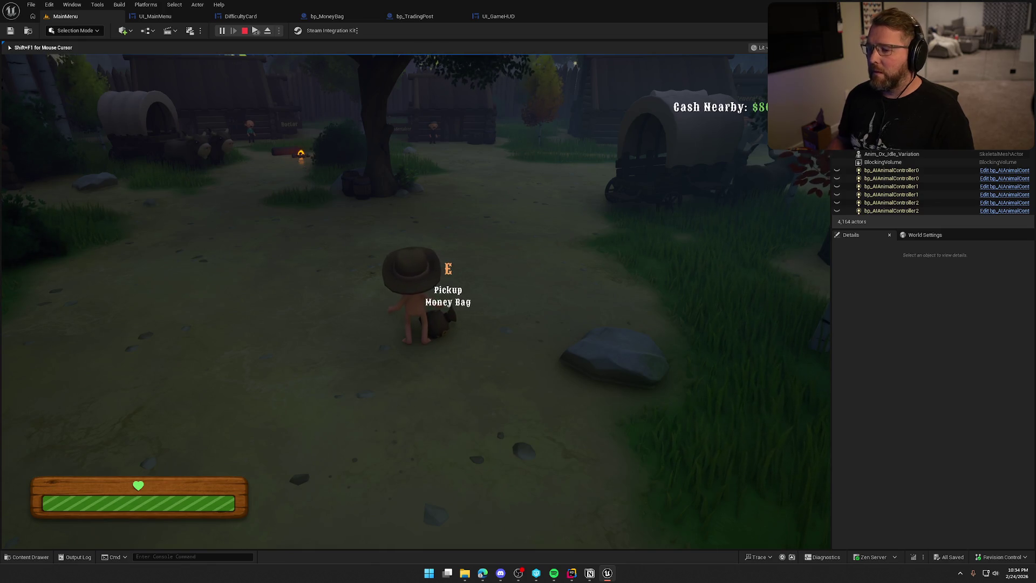
key("e")
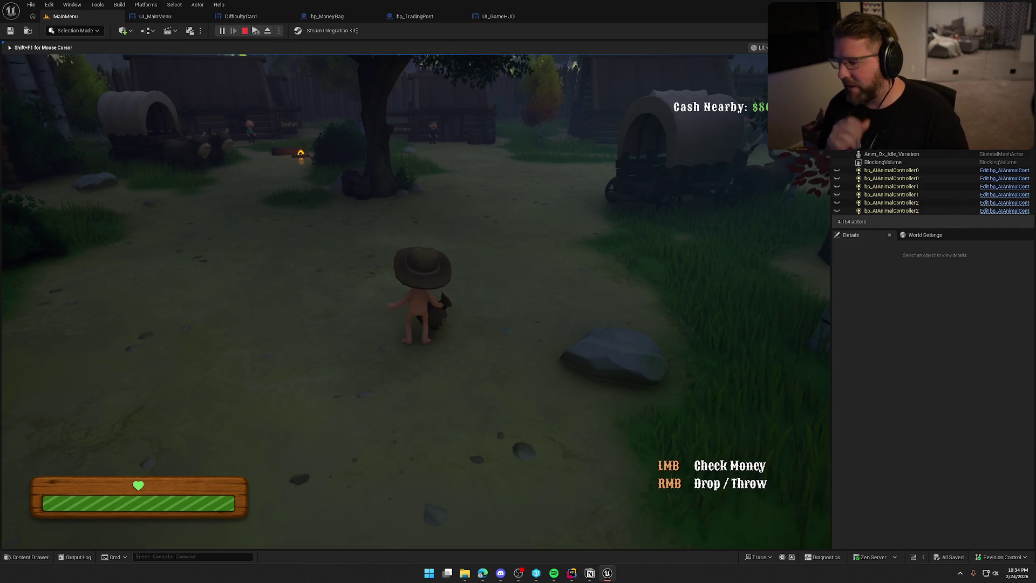
right_click(416, 300)
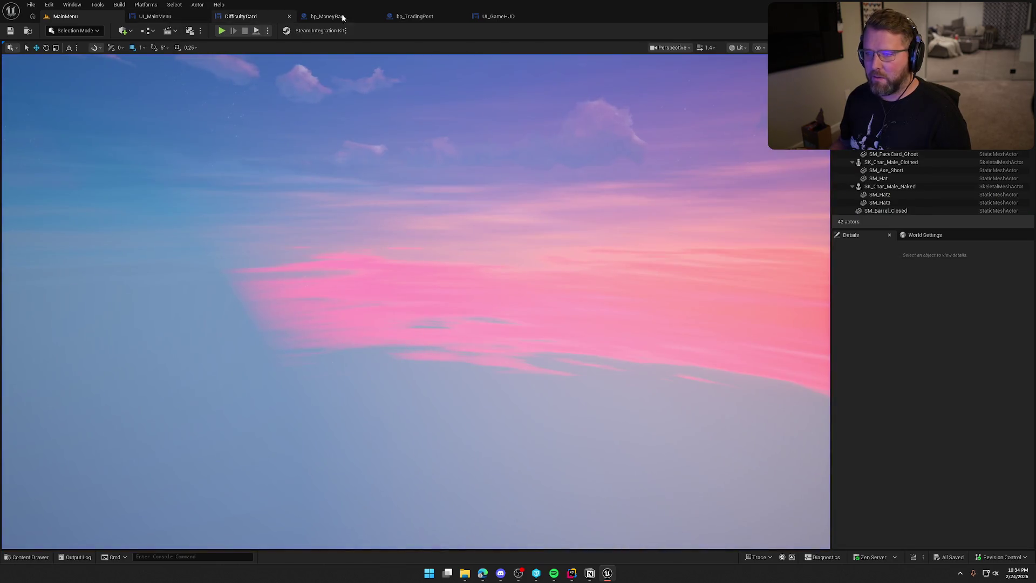
left_click(492, 17)
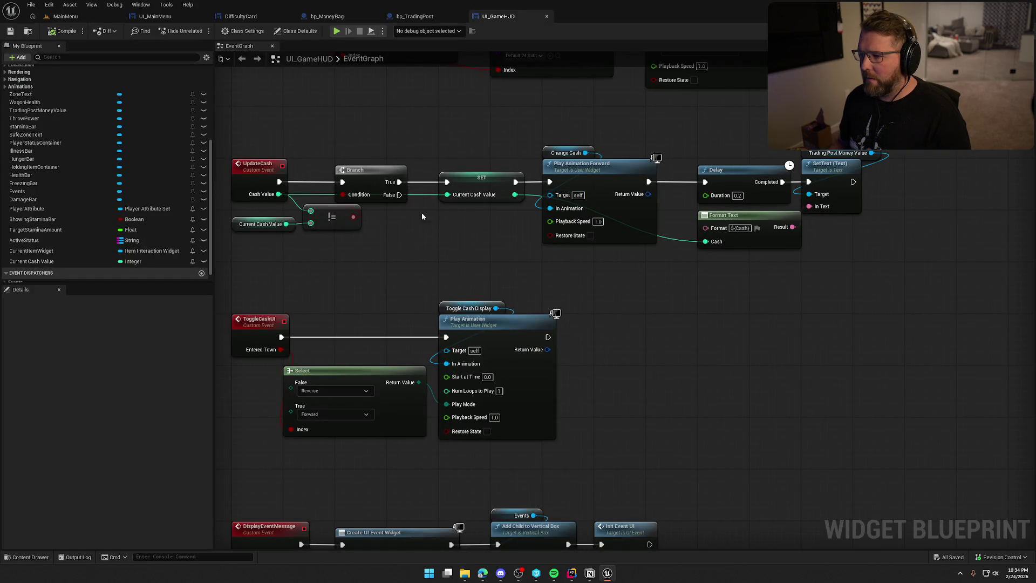
Insert a Print Text node between Branch True and SET, discarding a stray Print String node
mouse_move(398, 182)
left_mouse_down()
mouse_move(388, 108)
mouse_move(490, 157)
left_mouse_up()
type("print string")
key("Return")
key("Escape")
left_click_drag(422, 119, 488, 119)
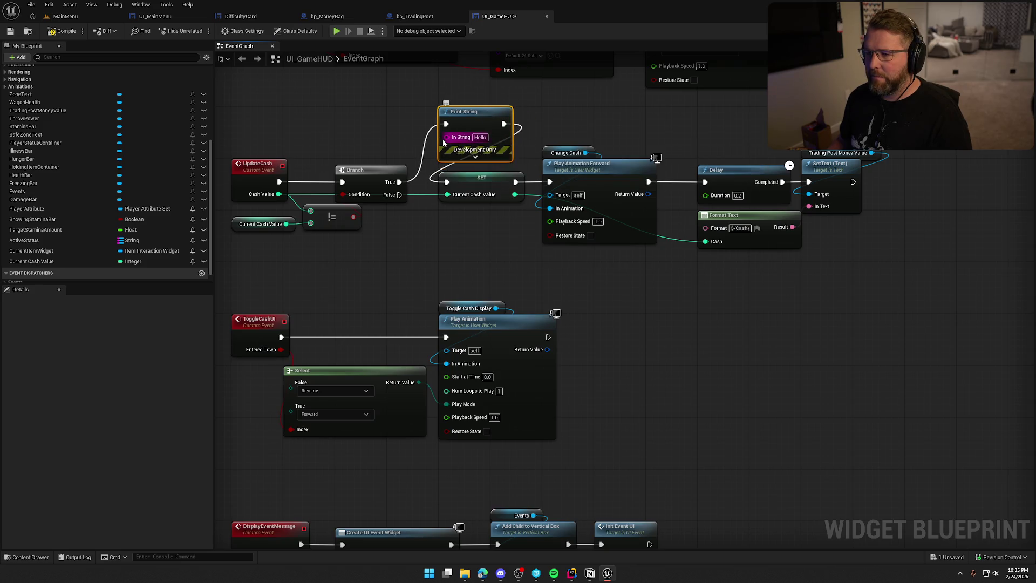
left_click_drag(399, 181, 464, 247)
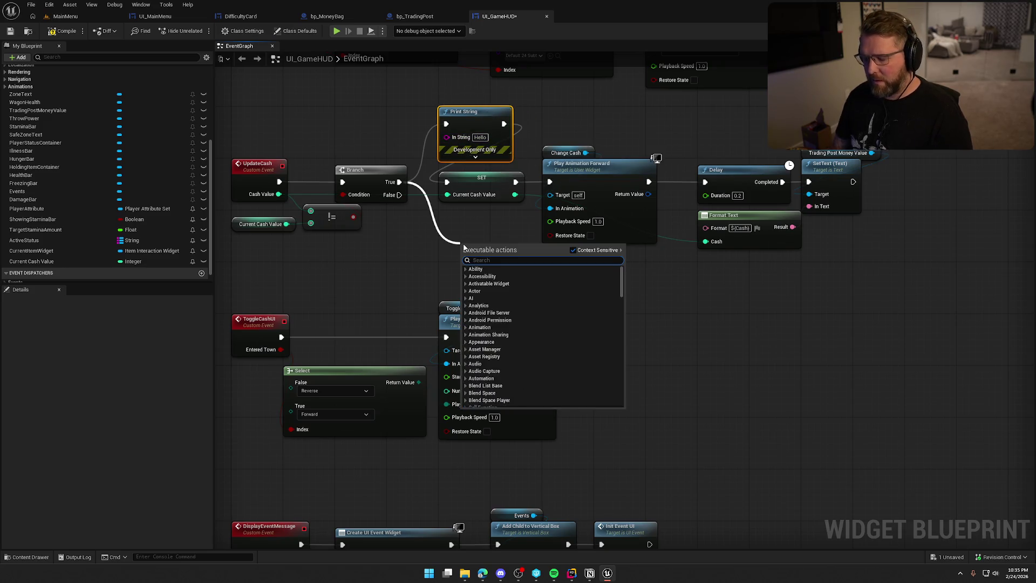
type("print")
left_click(491, 288)
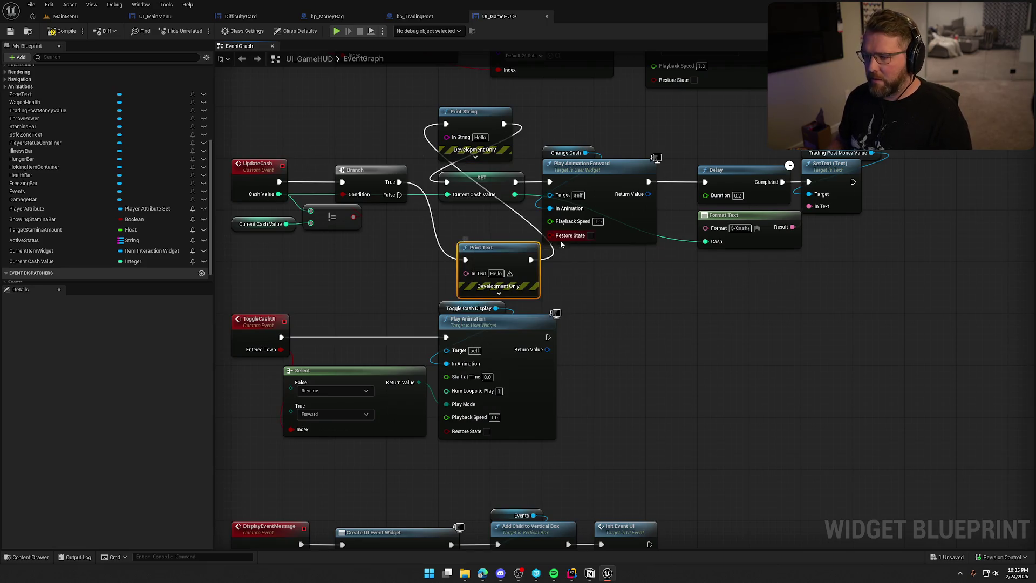
left_click_drag(512, 245, 458, 230)
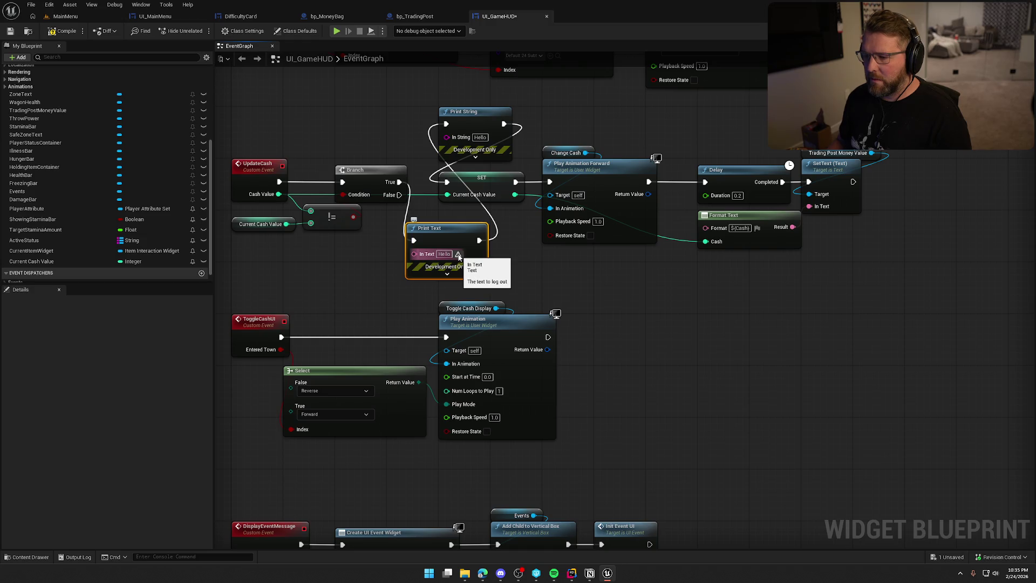
left_click(488, 131)
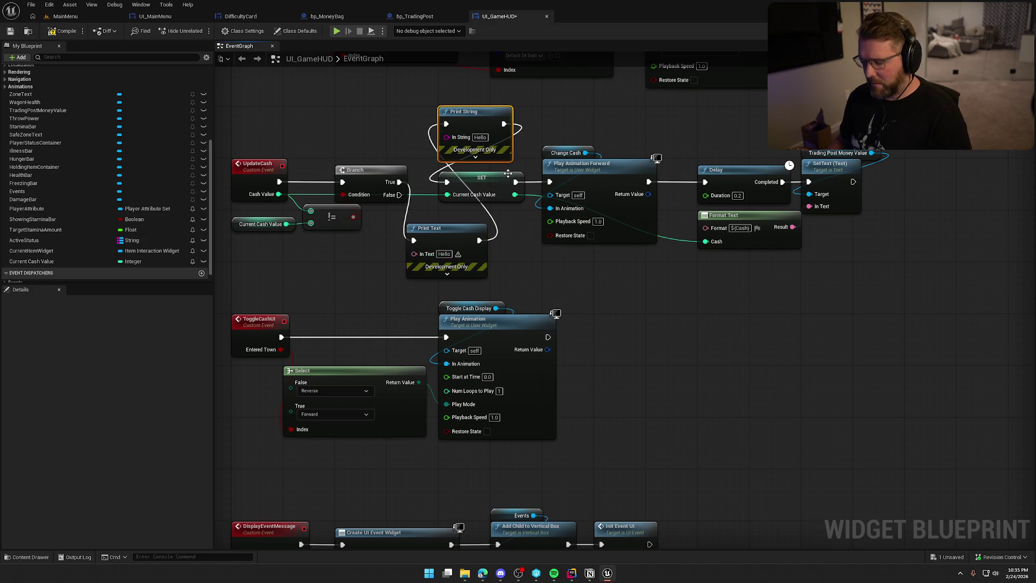
key("Delete")
left_click_drag(479, 240, 447, 182)
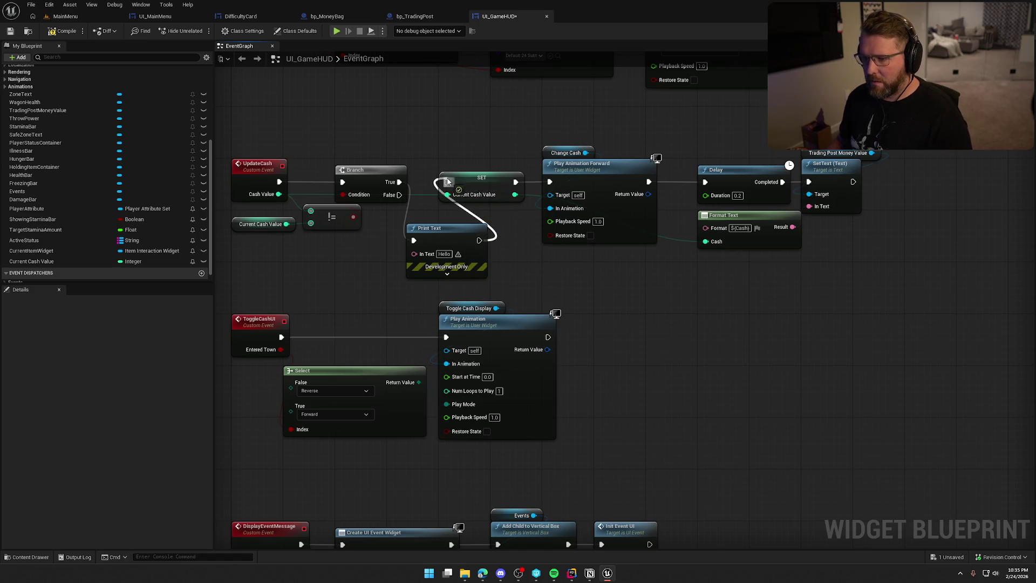
mouse_move(456, 236)
left_mouse_down()
mouse_move(477, 98)
mouse_move(425, 238)
left_mouse_up()
Feed Print Text a Format Text 'New Cash Value: {Cash} | Current Cash: {Current}' wired to both values
type("format text")
key("Return")
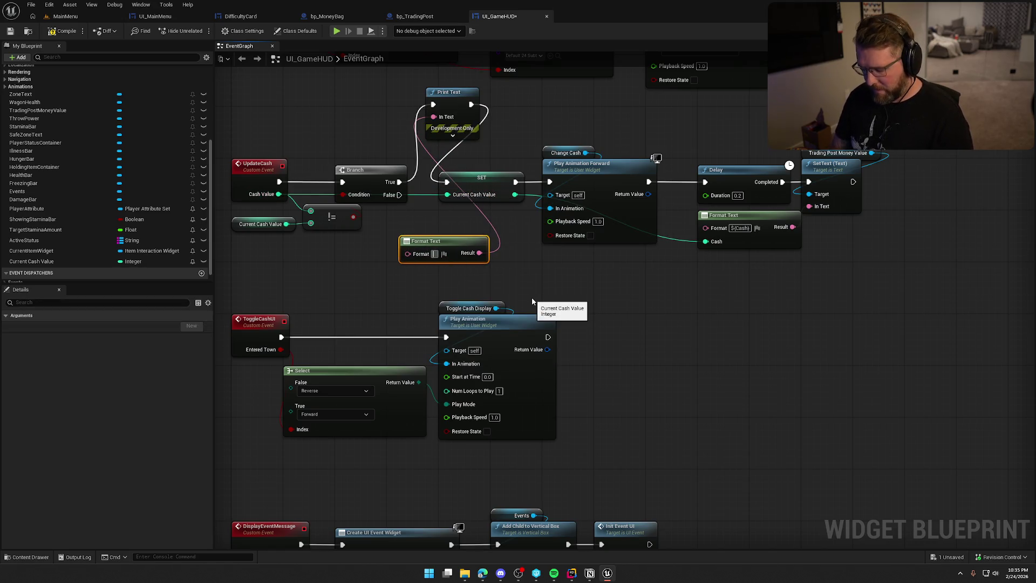
type("Ne")
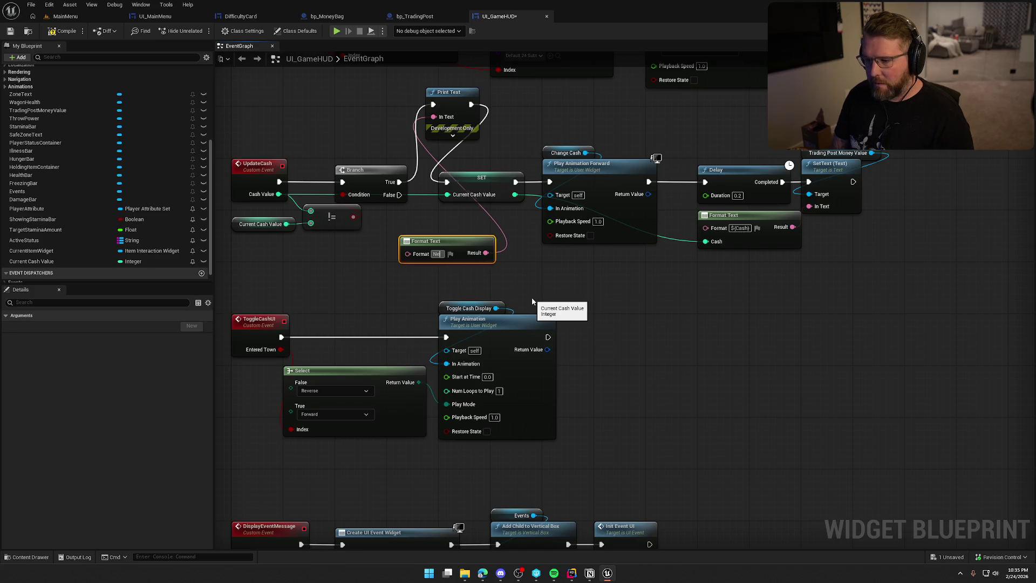
type("w Cash")
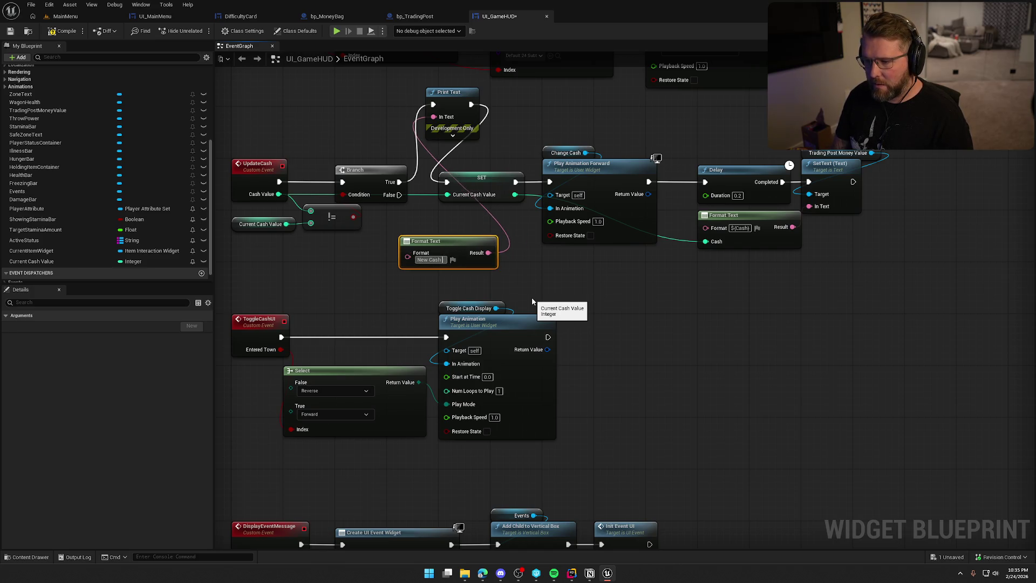
type(" Value: {Cash} |")
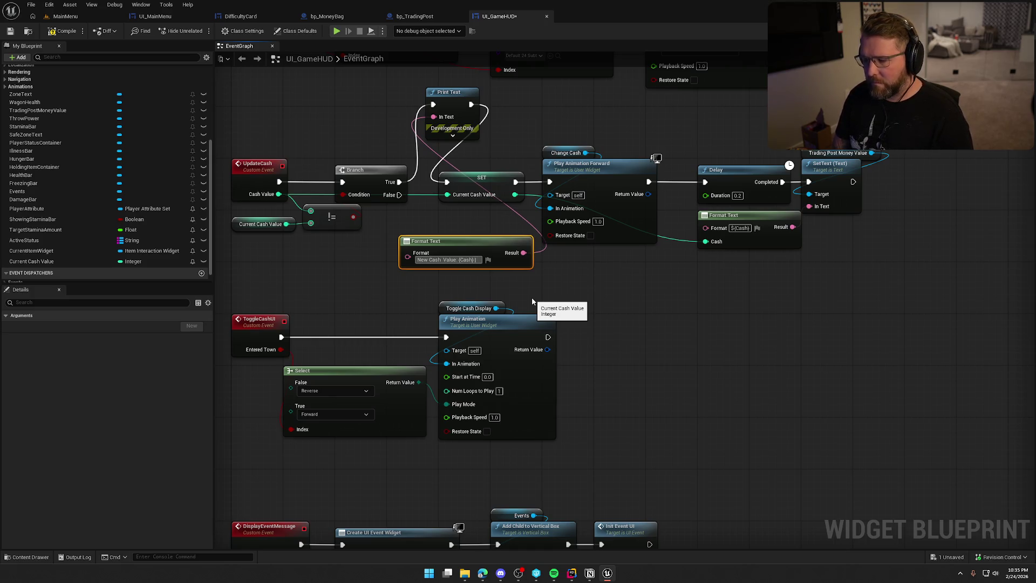
type(" Current Cash: {")
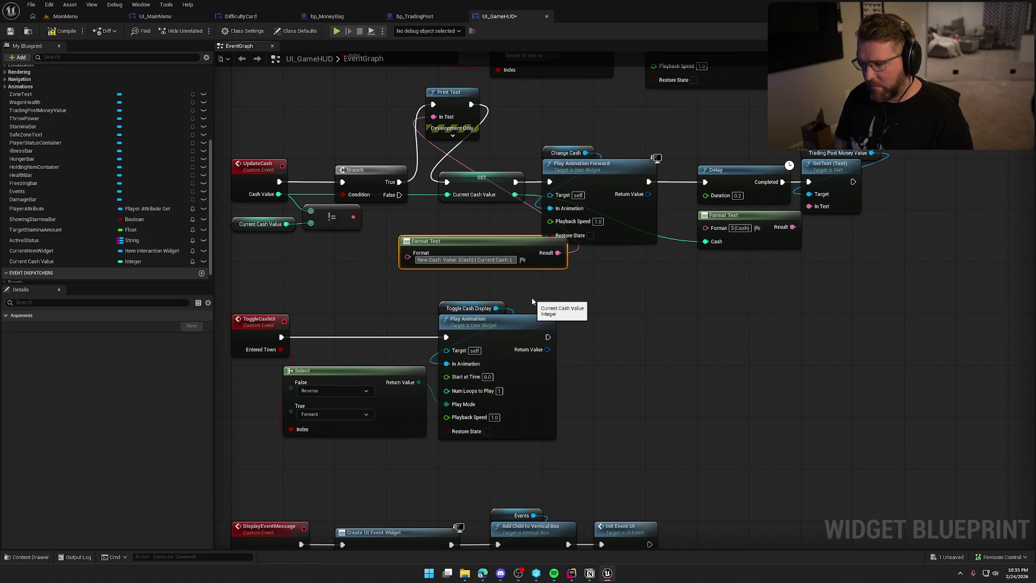
type("Current")
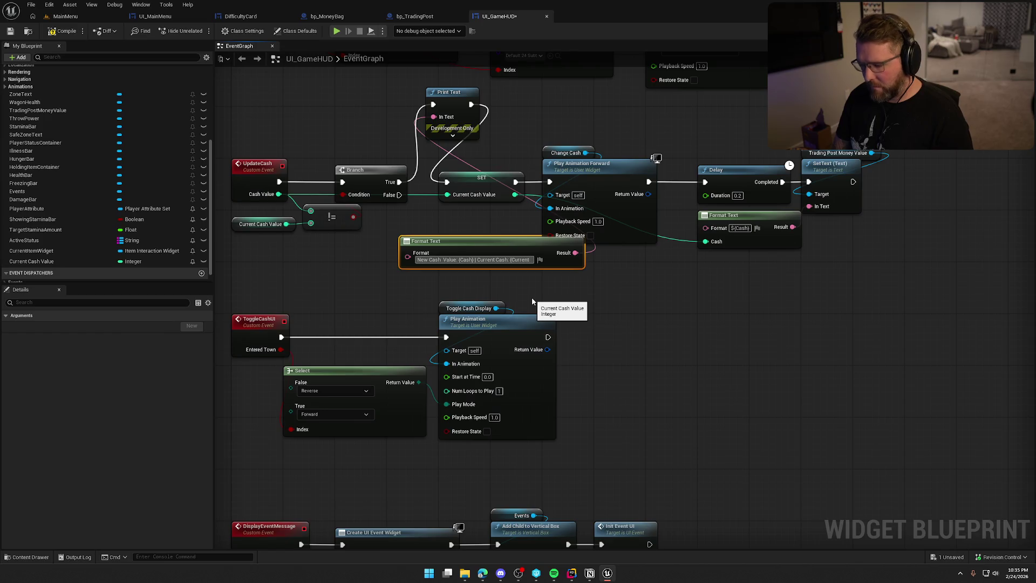
type("}")
key("Return")
mouse_move(408, 273)
left_mouse_down()
mouse_move(279, 195)
mouse_move(324, 246)
mouse_move(407, 285)
left_mouse_up()
left_click_drag(441, 249, 318, 249)
Place the Print Text node above the Branch, collapse it, and recentre the graph
left_click(452, 135)
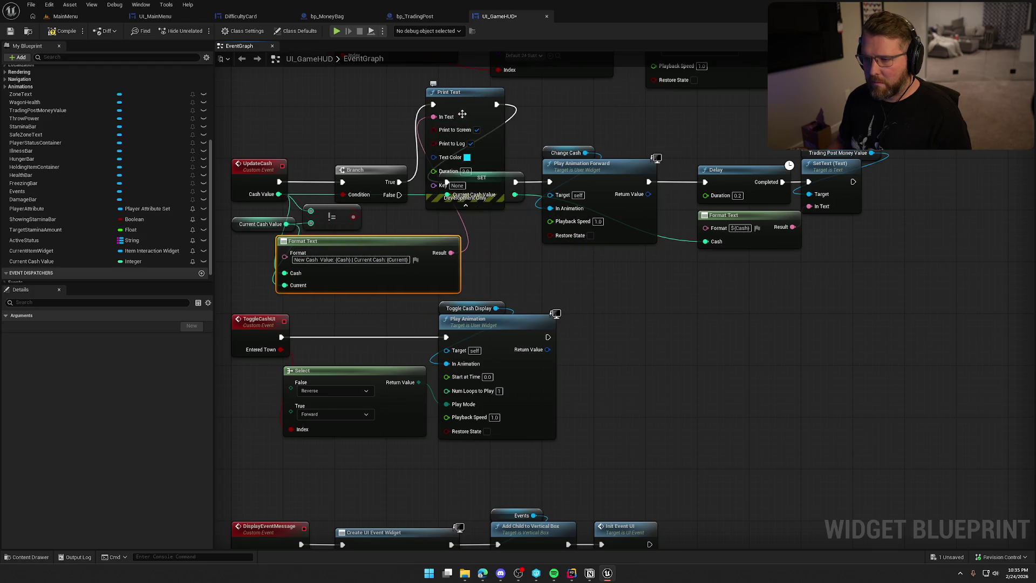
left_click_drag(465, 188, 420, 162)
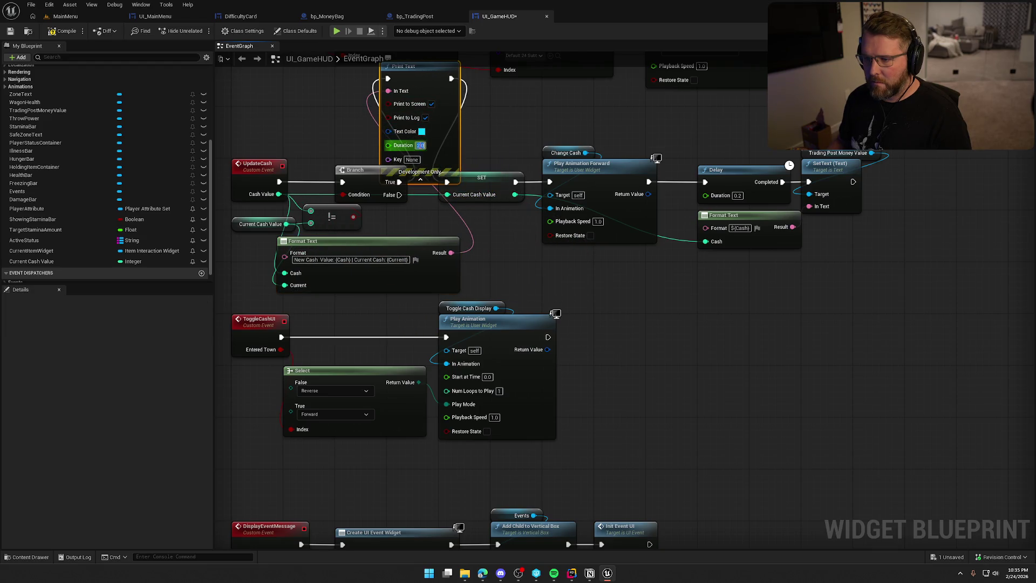
left_click(420, 179)
mouse_move(413, 59)
left_mouse_down()
mouse_move(497, 169)
mouse_move(522, 225)
left_mouse_up()
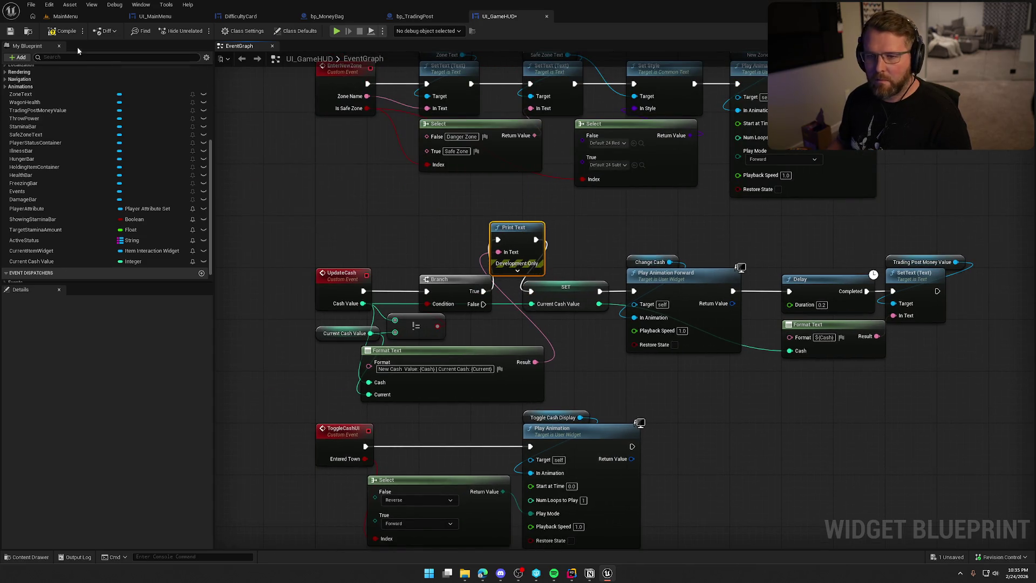
Start a play test from MainMenu on Statistically Concerning difficulty
left_click(65, 16)
left_click(221, 31)
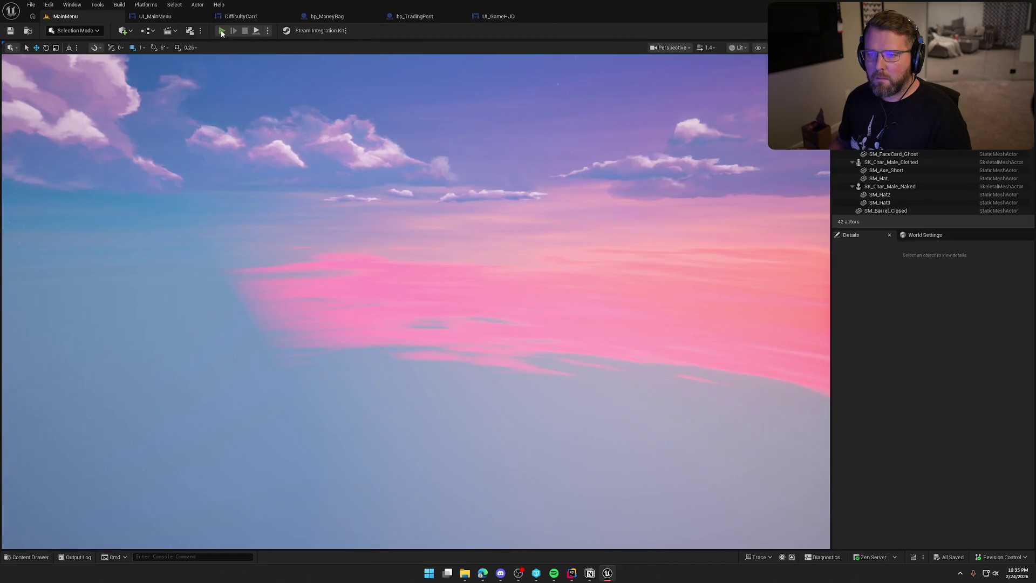
left_click(156, 316)
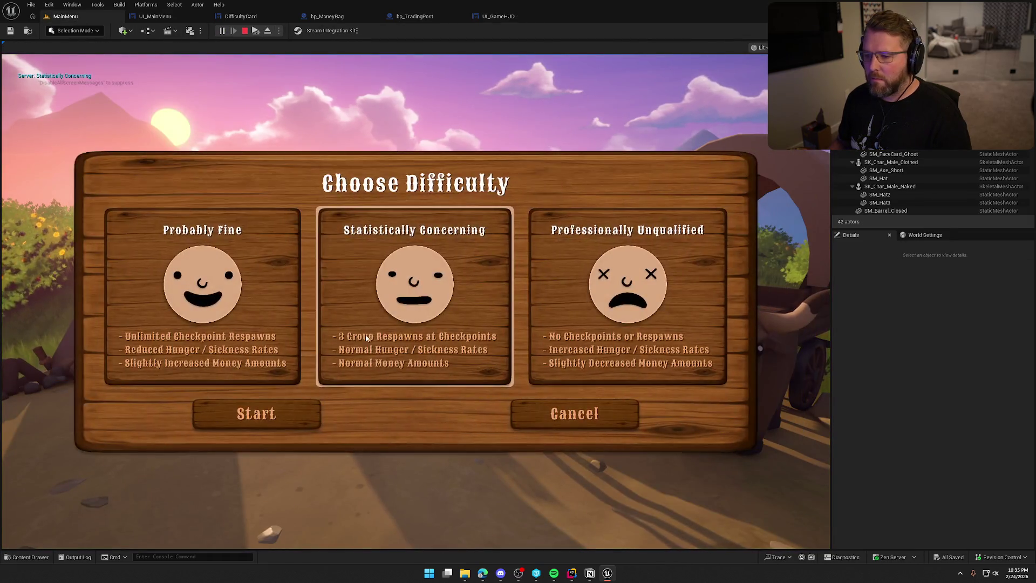
left_click(404, 229)
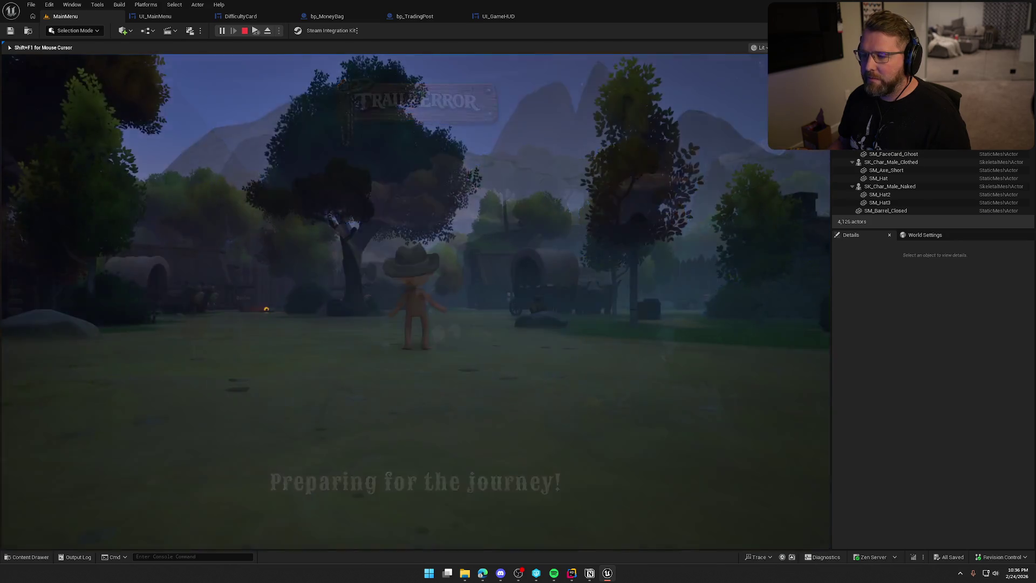
Pick up and drop the money bag several times to check cash debug messages, then stop
key("shift+w")
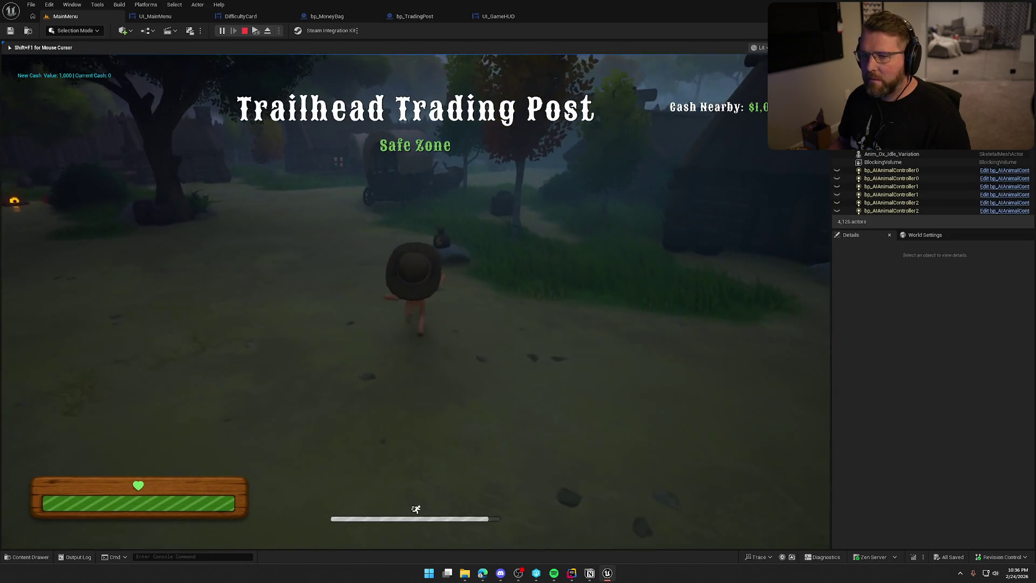
key("e")
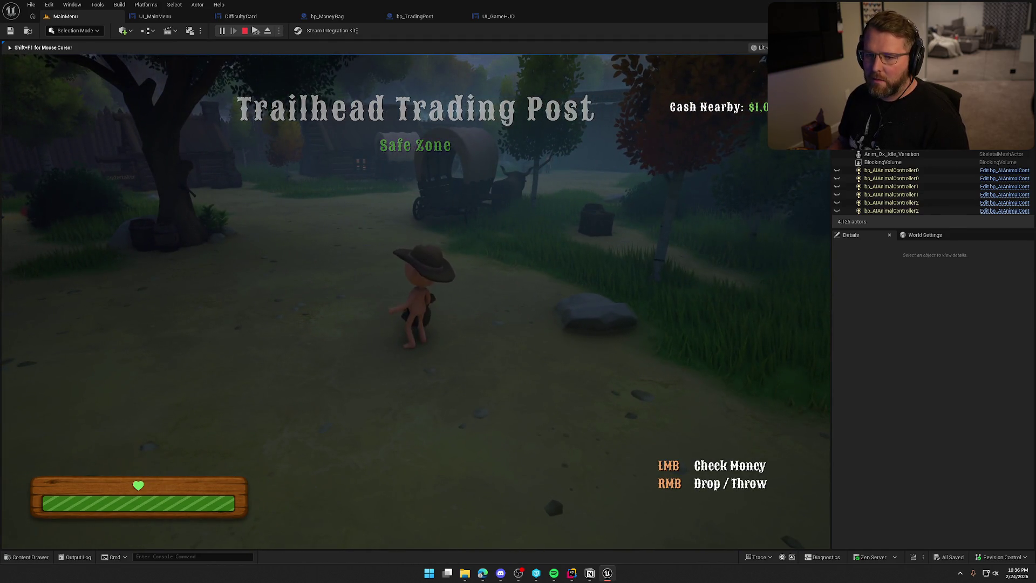
right_click(415, 302)
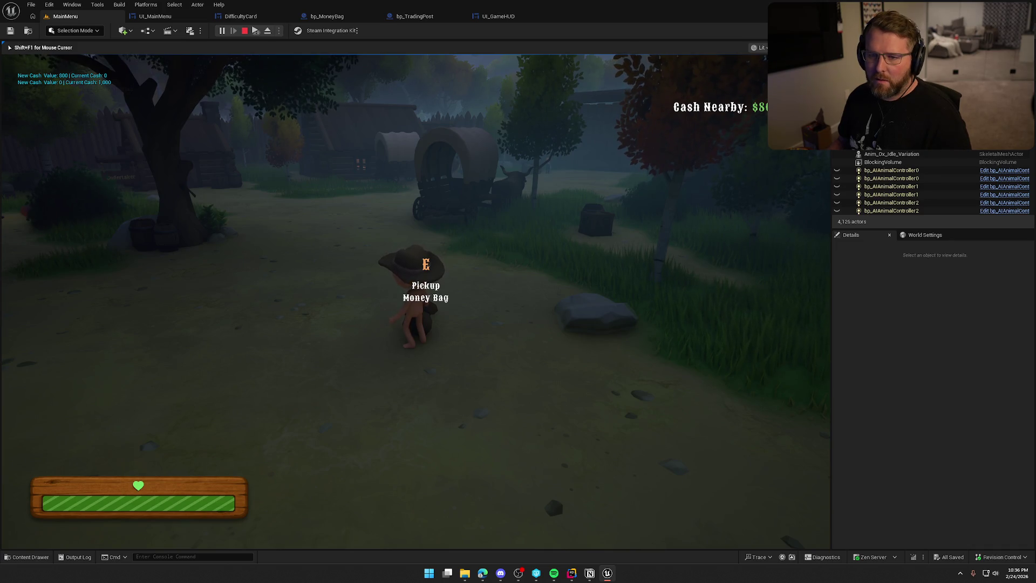
key("s")
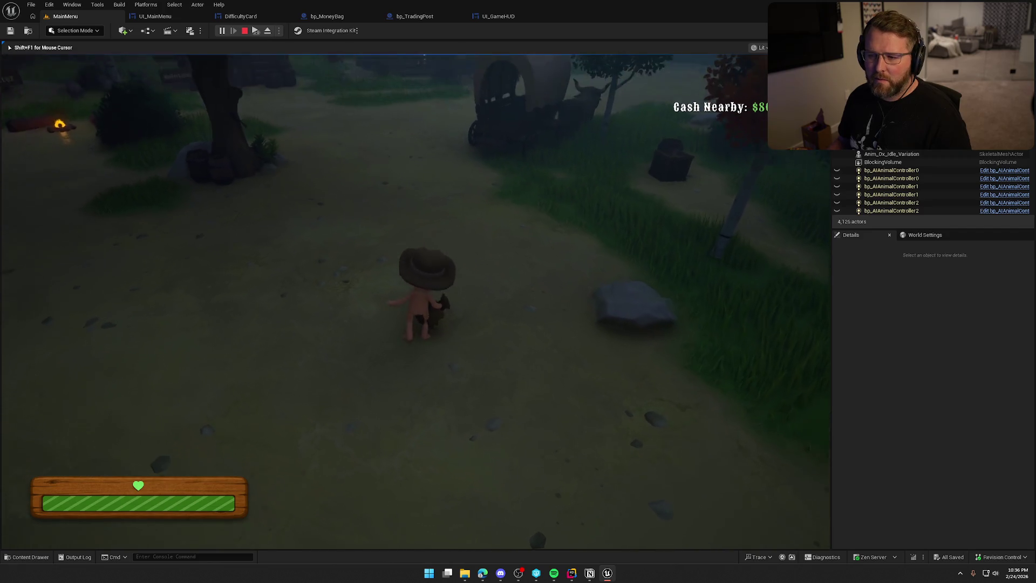
key("e")
right_click(416, 301)
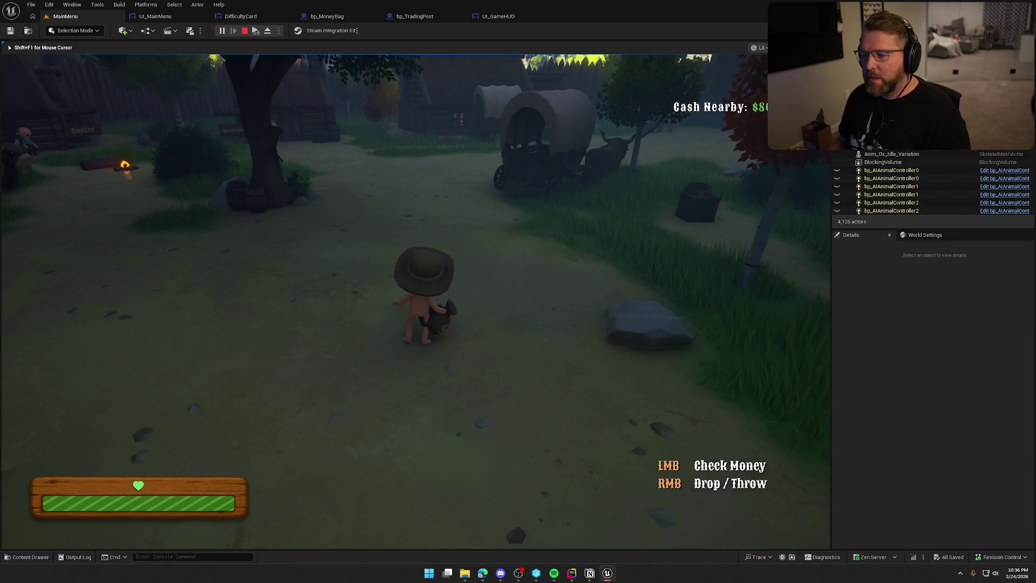
right_click(415, 301)
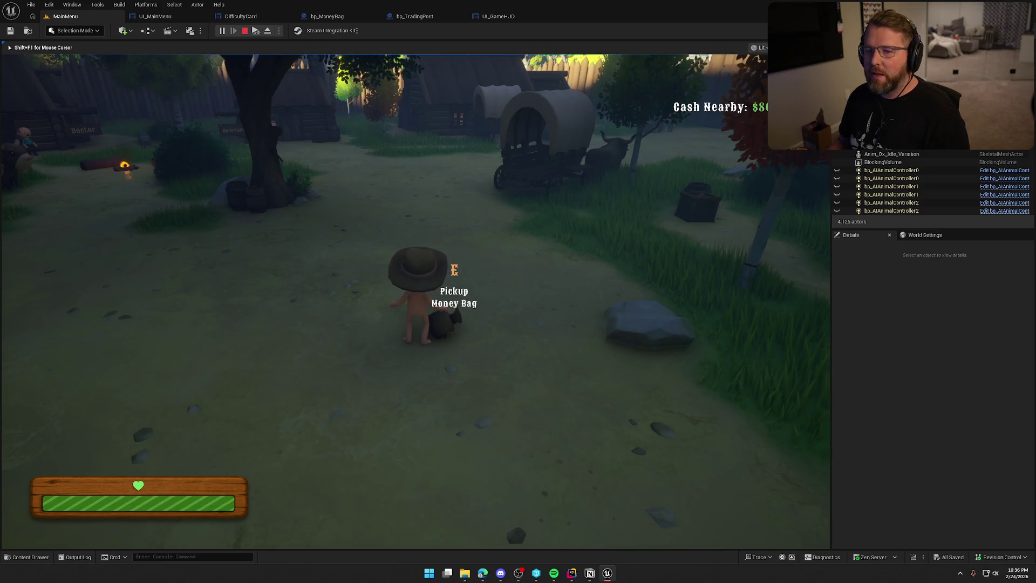
key("Escape")
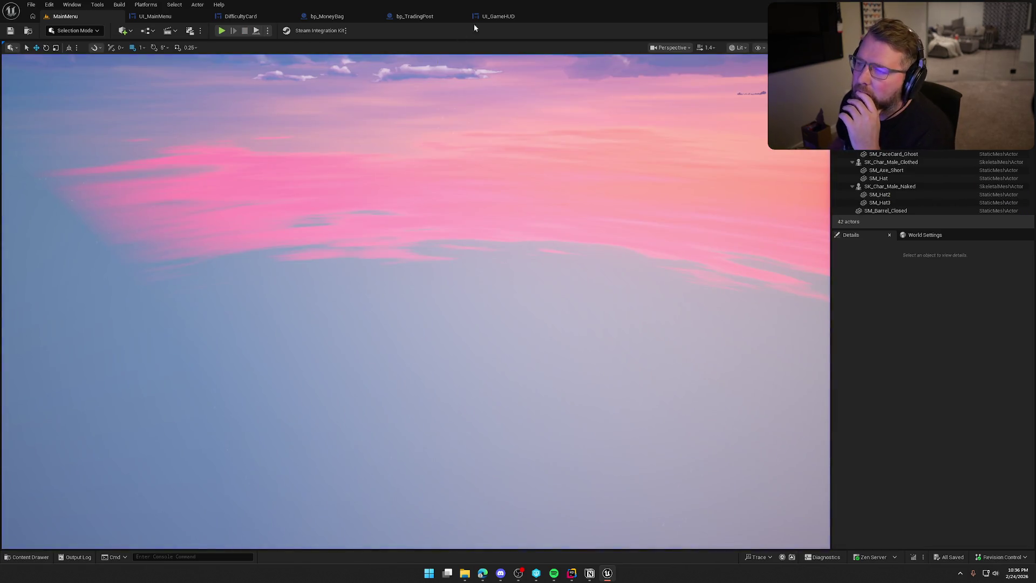
Connect Branch True straight to SET and delete the Print Text and Format Text debug nodes
left_click(490, 21)
left_click_drag(483, 290, 531, 291)
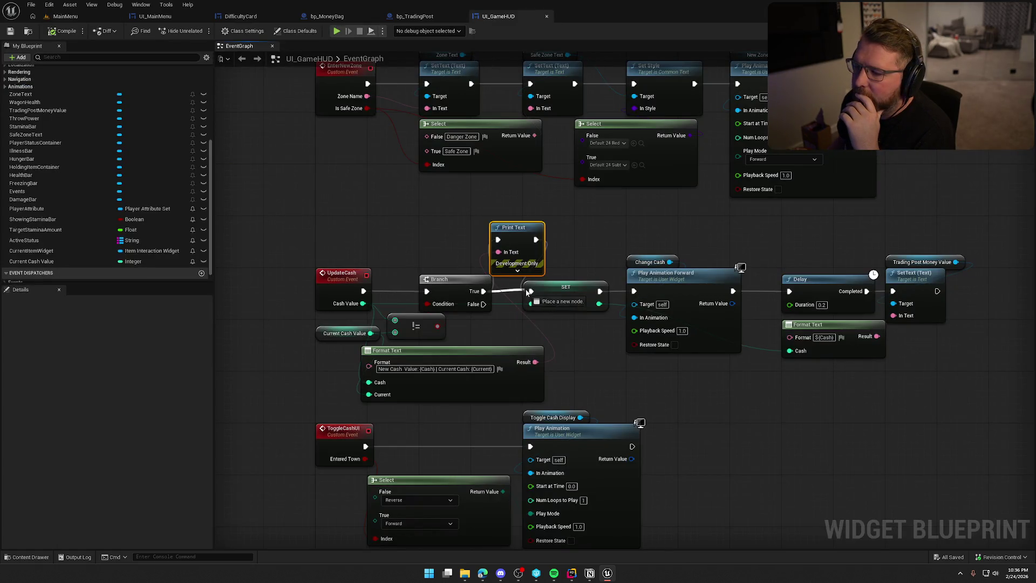
key("Delete")
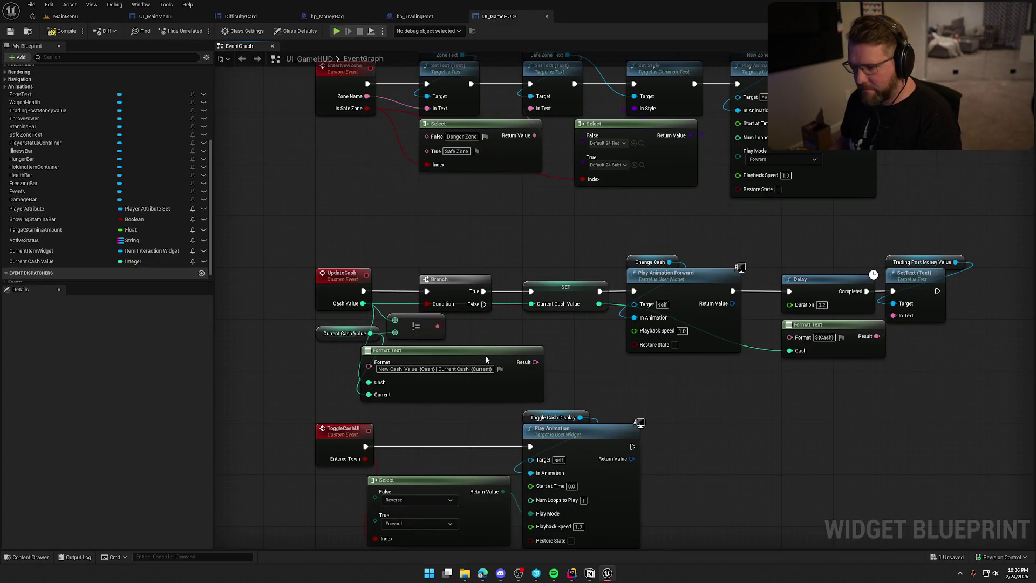
left_click(485, 355)
key("Delete")
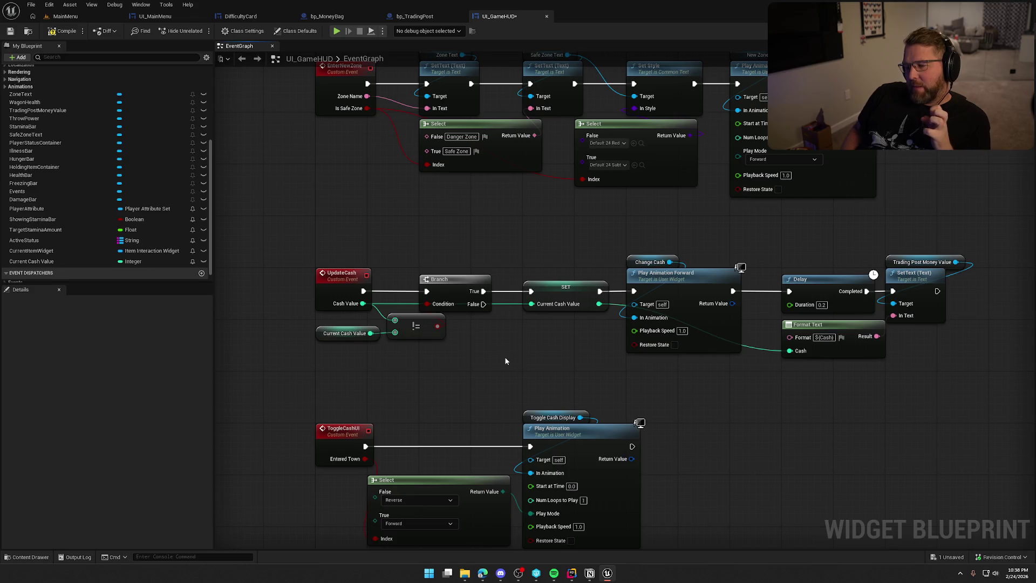
Switch via bp_MoneyBag to bp_TradingPost's EventGraph and view its overlap events
left_click(326, 16)
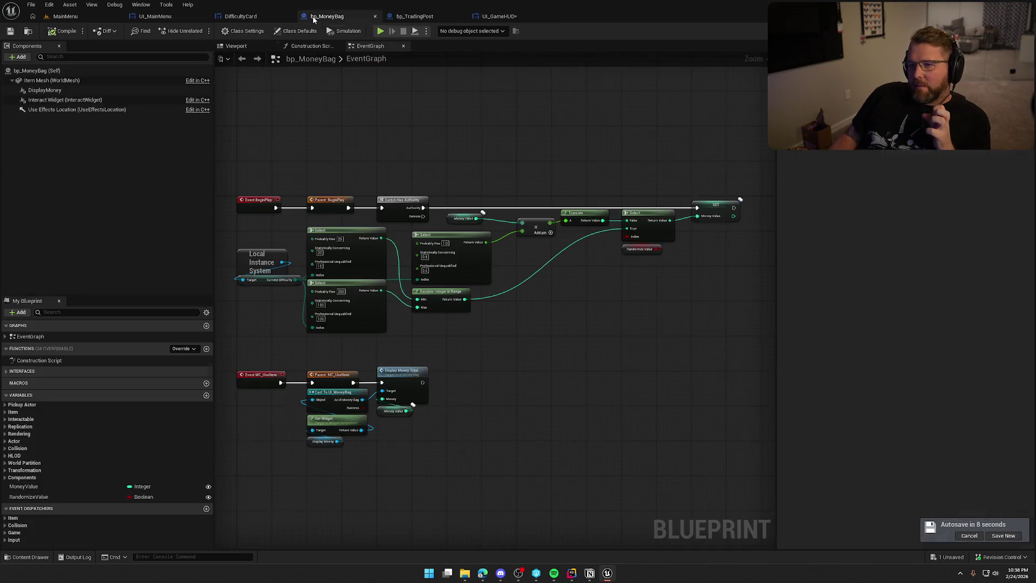
scroll(476, 314, "up", 2)
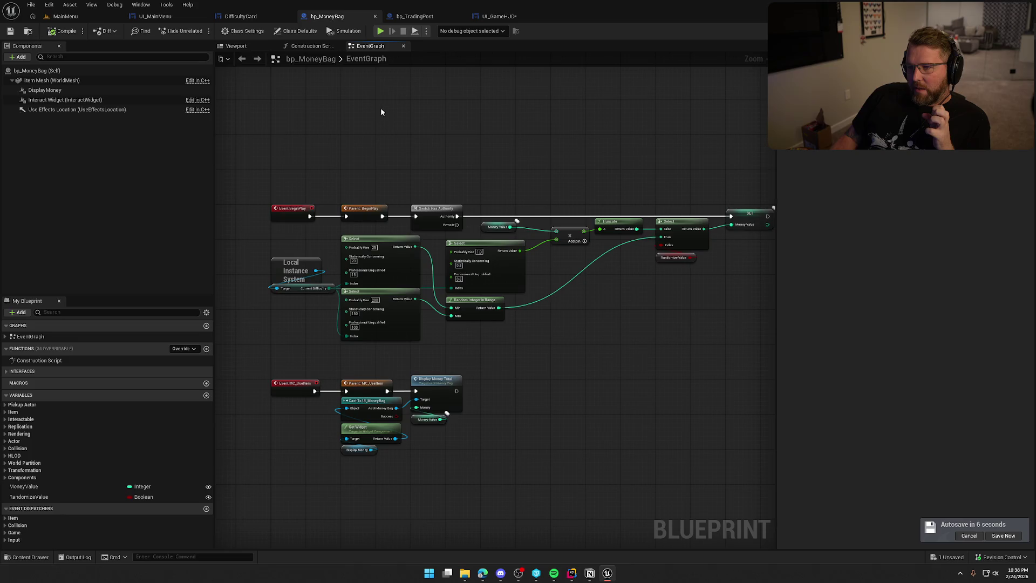
left_click(414, 16)
scroll(470, 330, "down", 1)
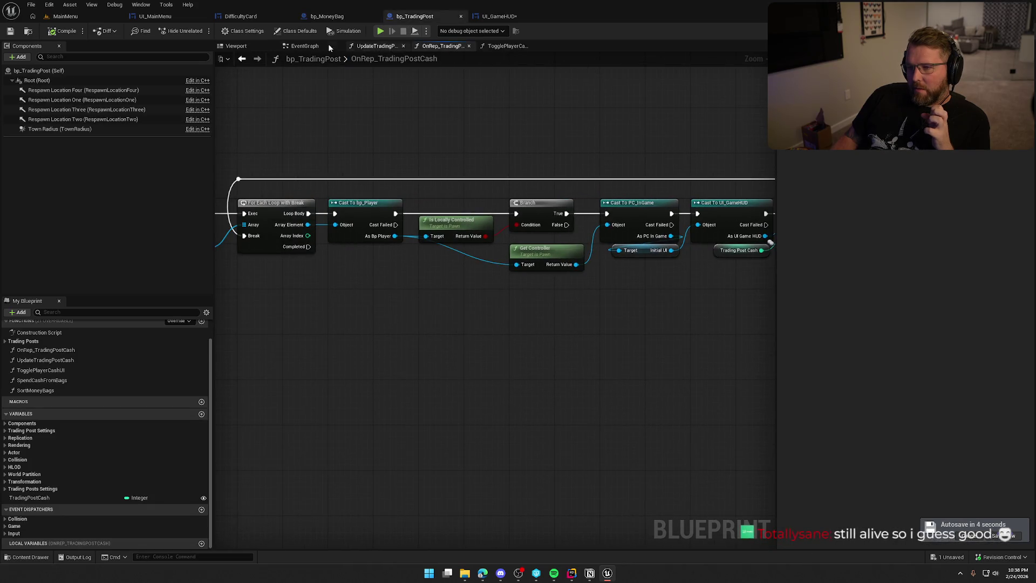
left_click(304, 46)
left_click_drag(435, 402, 436, 184)
left_click_drag(290, 183, 652, 360)
left_click_drag(525, 326, 487, 361)
left_click(489, 366)
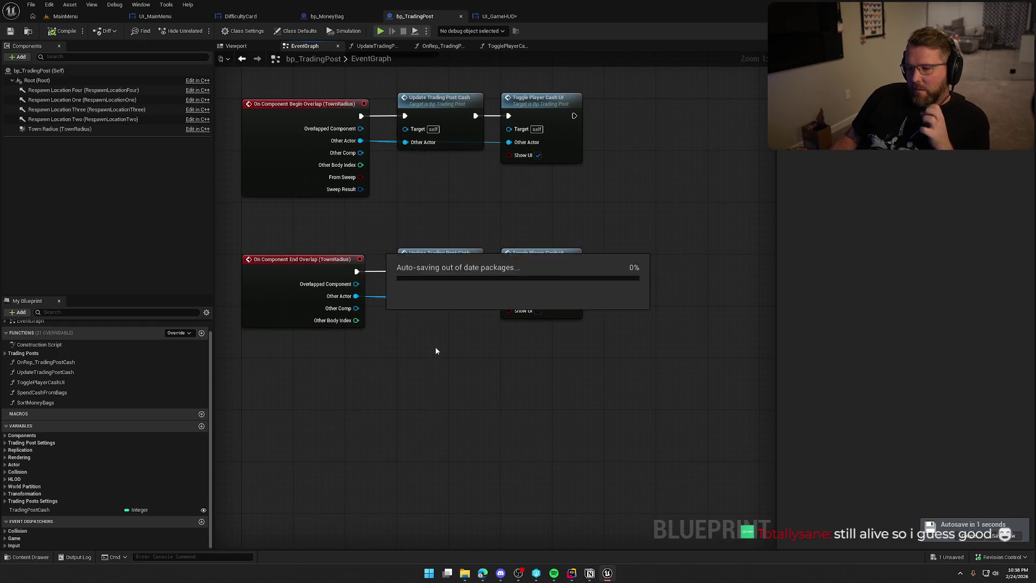
Open the UpdateTradingPostCash function and inspect its Cast, loop, Temp Cash Total and SET nodes
double_click(450, 261)
scroll(454, 323, "up", 1)
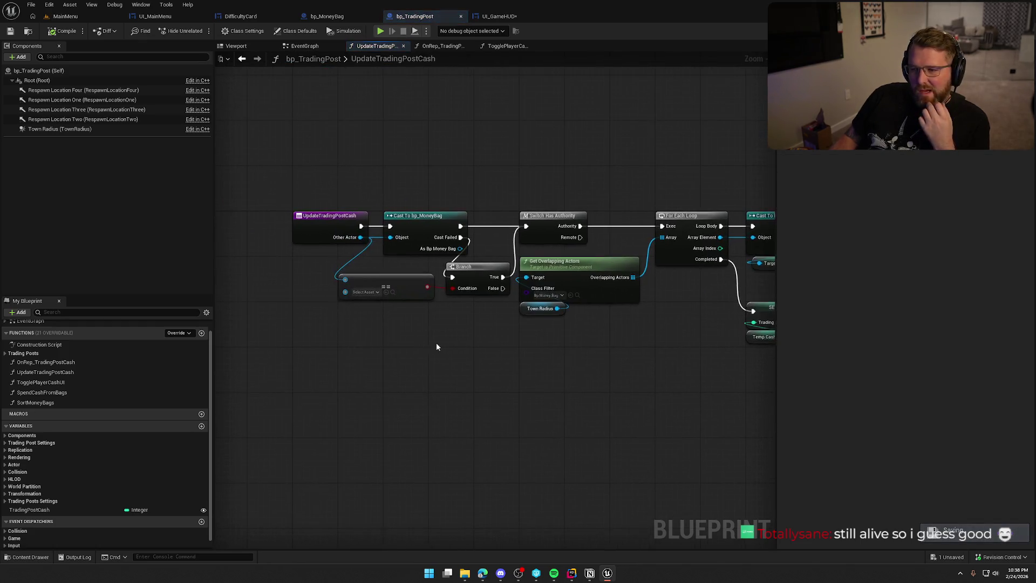
left_click_drag(493, 323, 414, 328)
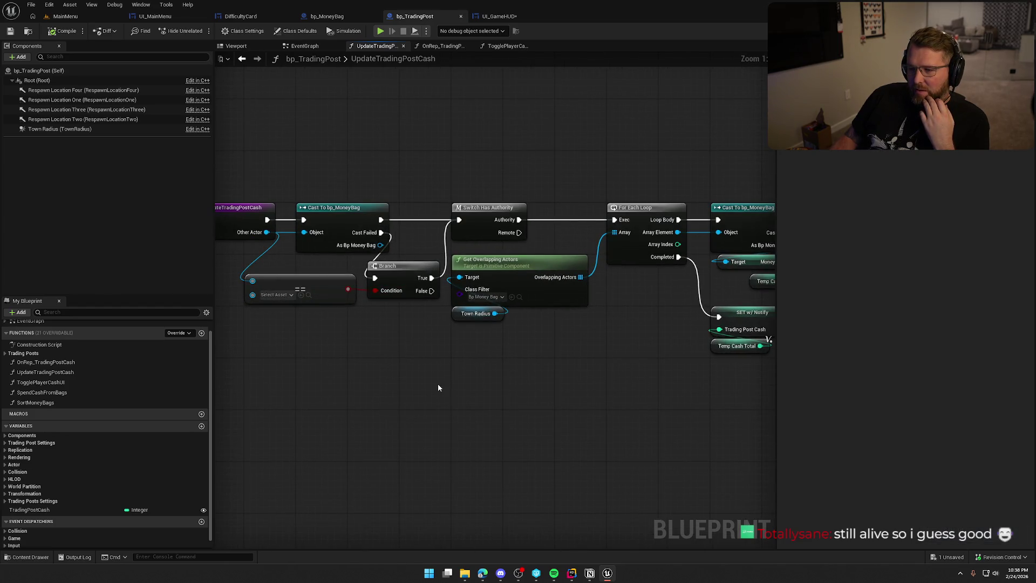
scroll(508, 251, "up", 1)
left_click_drag(508, 251, 411, 248)
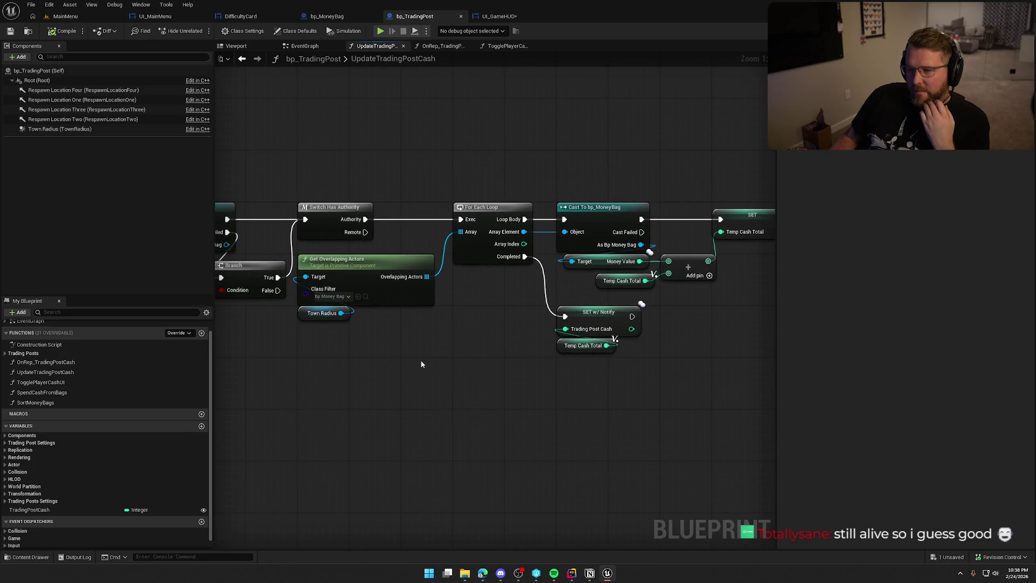
left_click_drag(425, 357, 300, 254)
left_click_drag(458, 329, 318, 328)
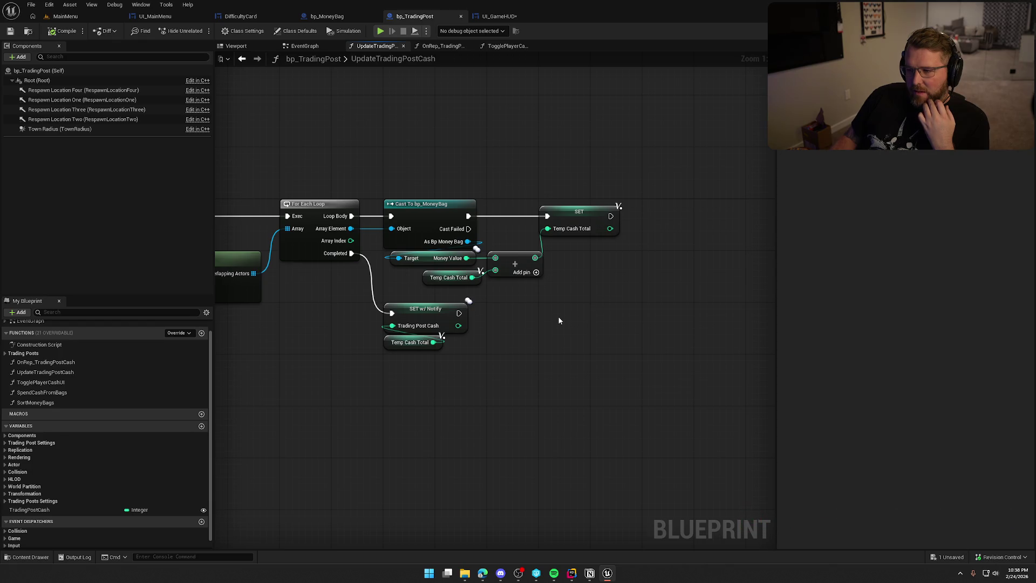
mouse_move(622, 303)
left_mouse_down()
mouse_move(416, 187)
mouse_move(568, 251)
left_mouse_up()
mouse_move(557, 379)
left_mouse_down()
mouse_move(354, 306)
mouse_move(353, 319)
left_mouse_up()
key("f")
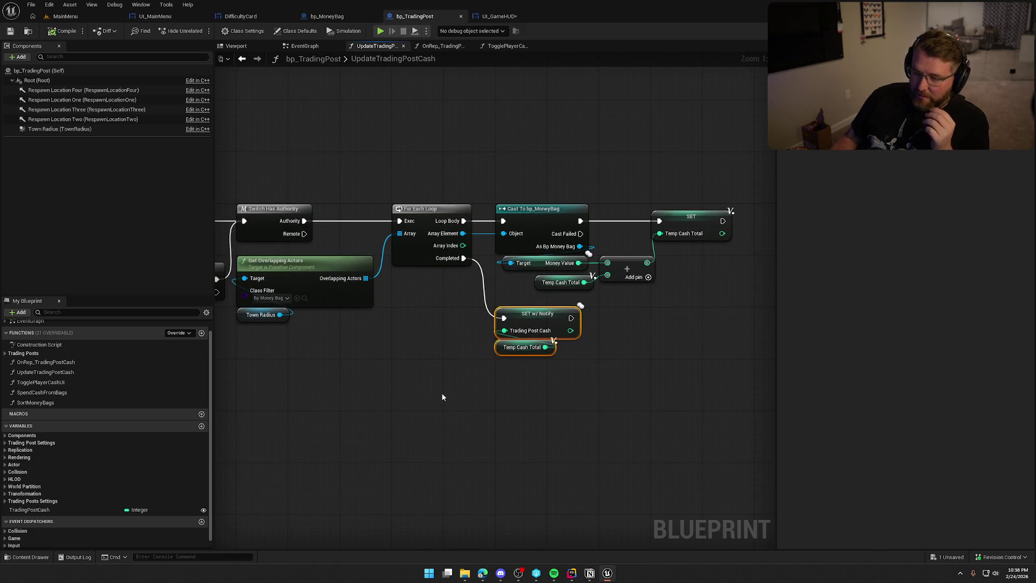
mouse_move(355, 355)
left_mouse_down()
mouse_move(400, 366)
mouse_move(381, 330)
left_mouse_up()
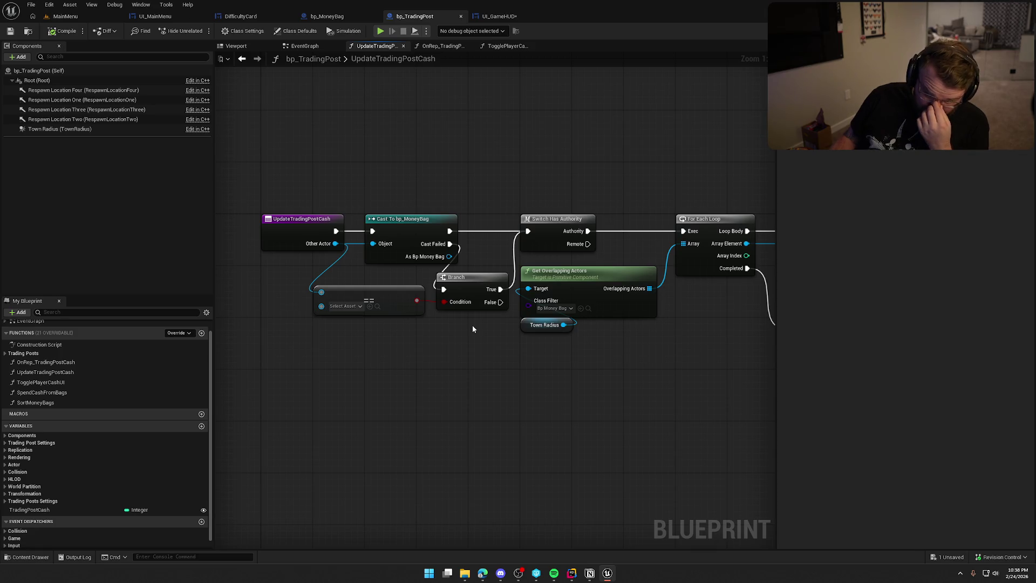
mouse_move(591, 403)
left_mouse_down()
mouse_move(389, 370)
mouse_move(371, 358)
left_mouse_up()
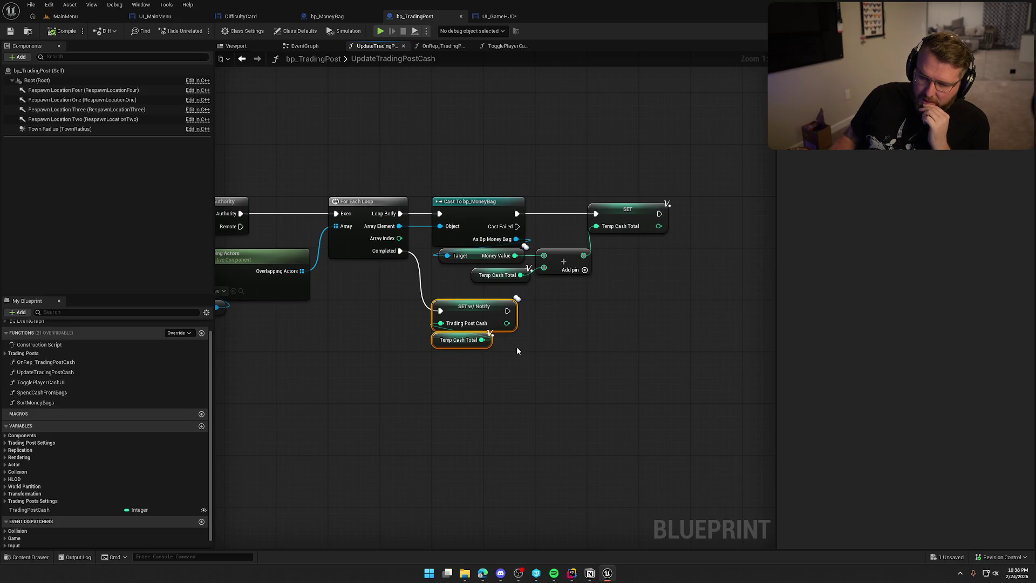
left_click(547, 347)
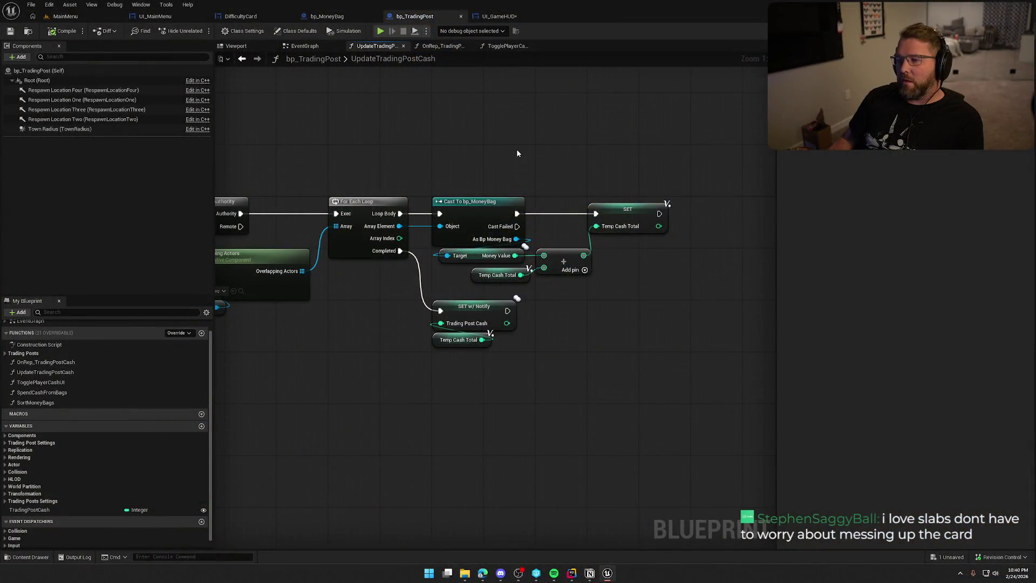
left_click_drag(517, 149, 641, 145)
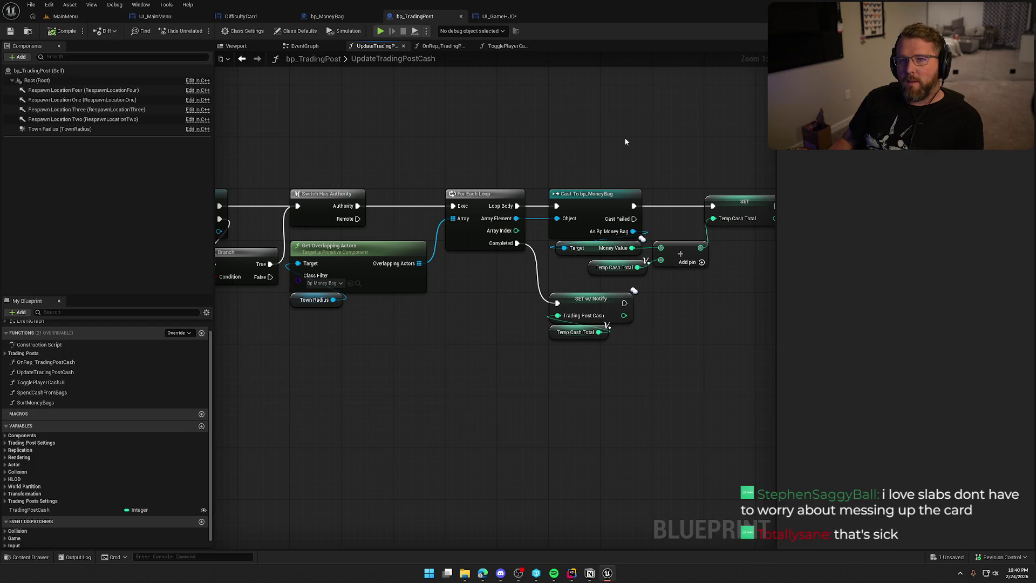
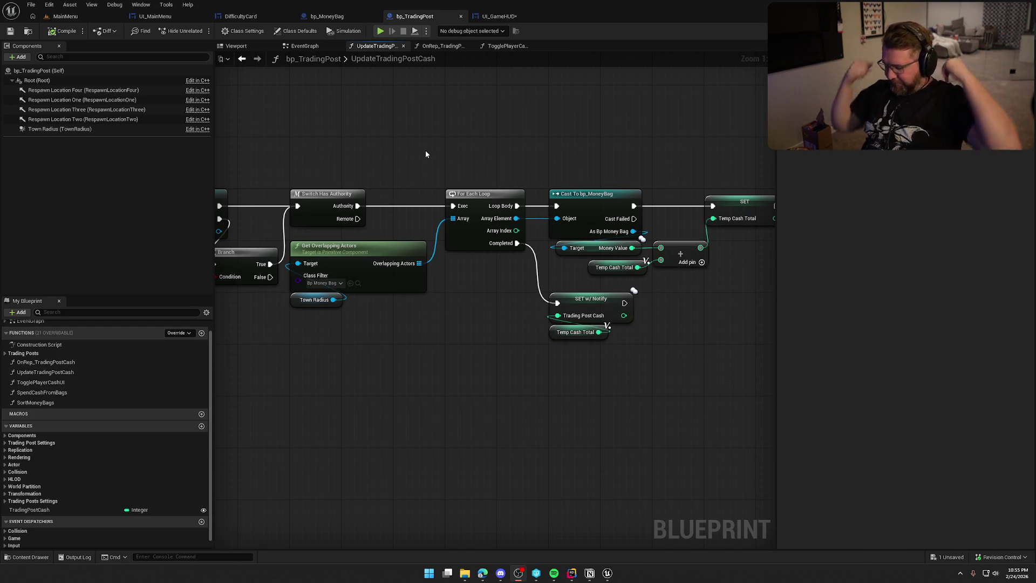
Pan across bp_TradingPost's cash loop nodes, then bring up the UI_GameHUD event graph
mouse_move(459, 352)
left_mouse_down()
mouse_move(310, 338)
mouse_move(545, 342)
mouse_move(681, 369)
left_mouse_up()
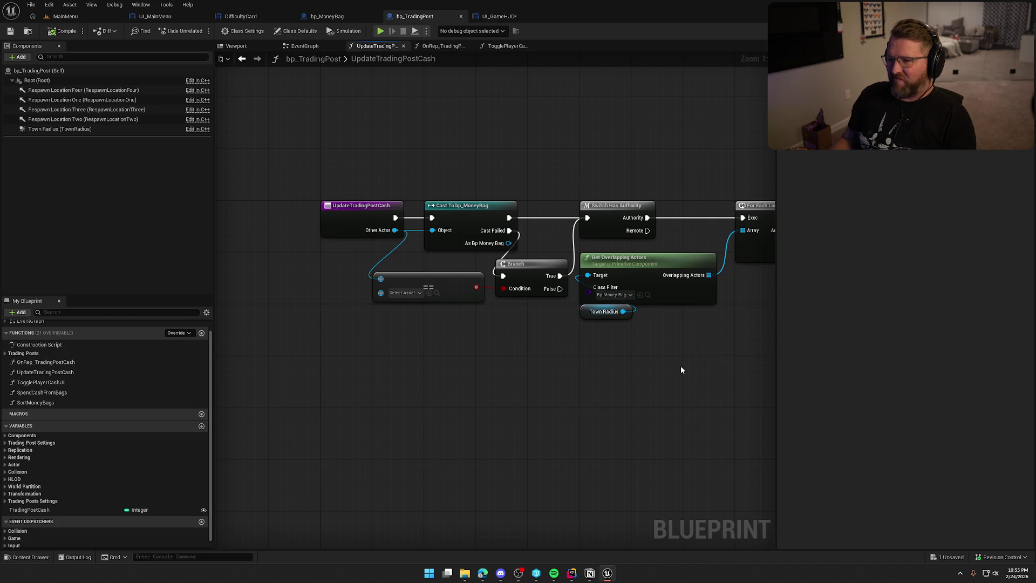
left_click(499, 16)
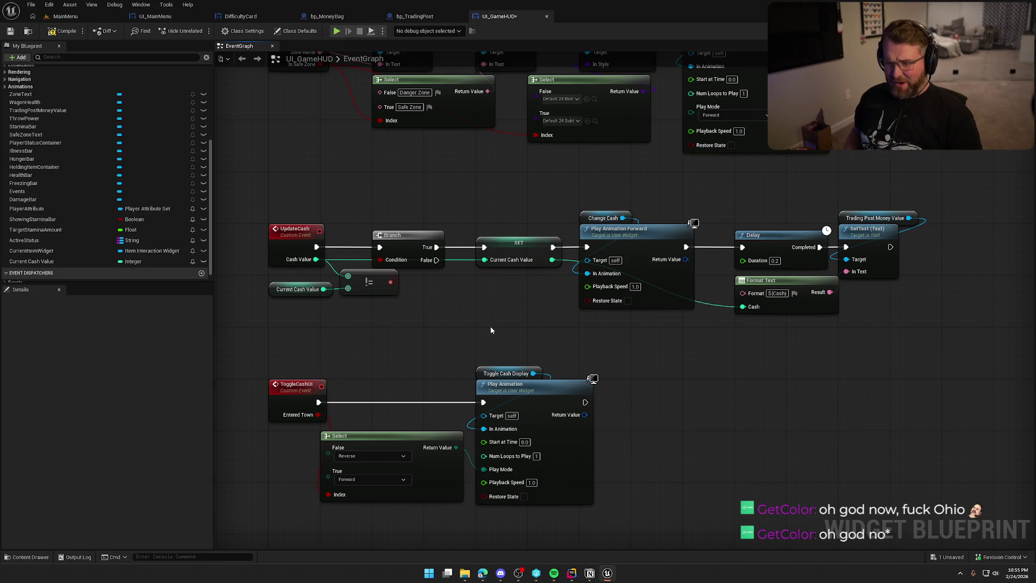
Bring UI_GameHUD's UpdateCash event chain into view, select all its nodes, then deselect them
mouse_move(491, 330)
left_mouse_down()
mouse_move(513, 366)
mouse_move(478, 304)
mouse_move(513, 62)
mouse_move(516, 271)
mouse_move(449, 297)
mouse_move(486, 259)
left_mouse_up()
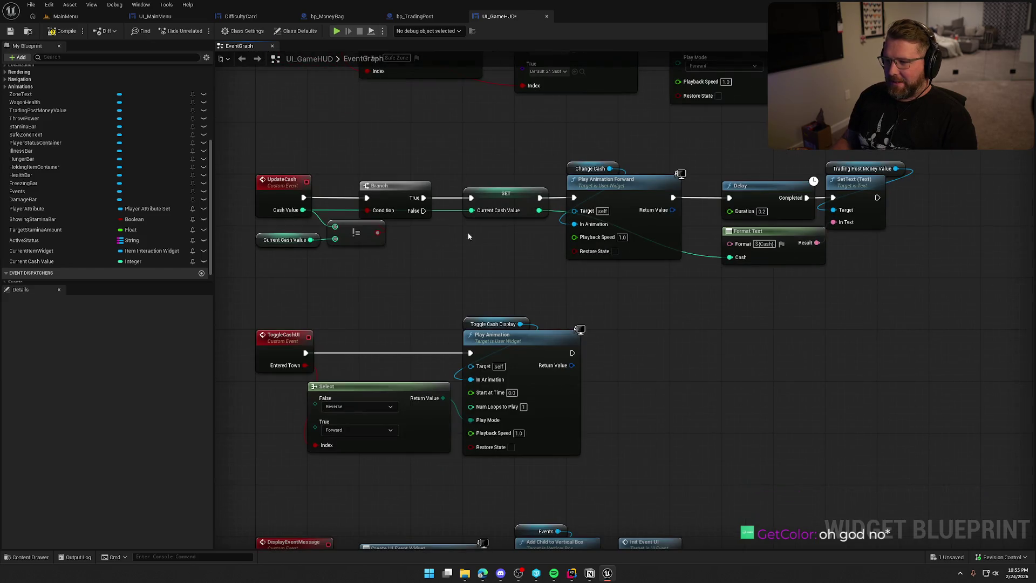
mouse_move(238, 144)
left_mouse_down()
mouse_move(927, 309)
mouse_move(939, 297)
left_mouse_up()
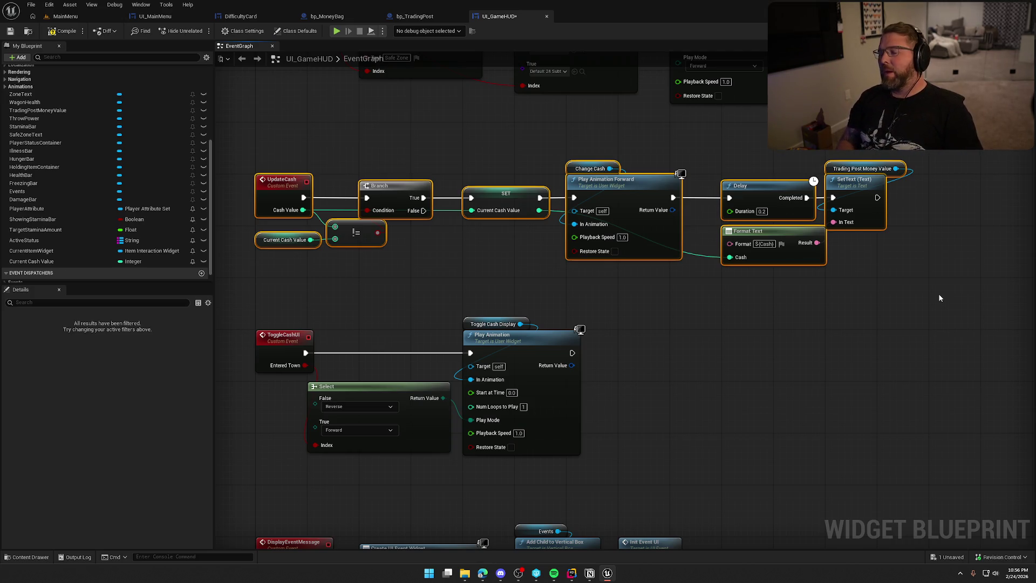
left_click(421, 259)
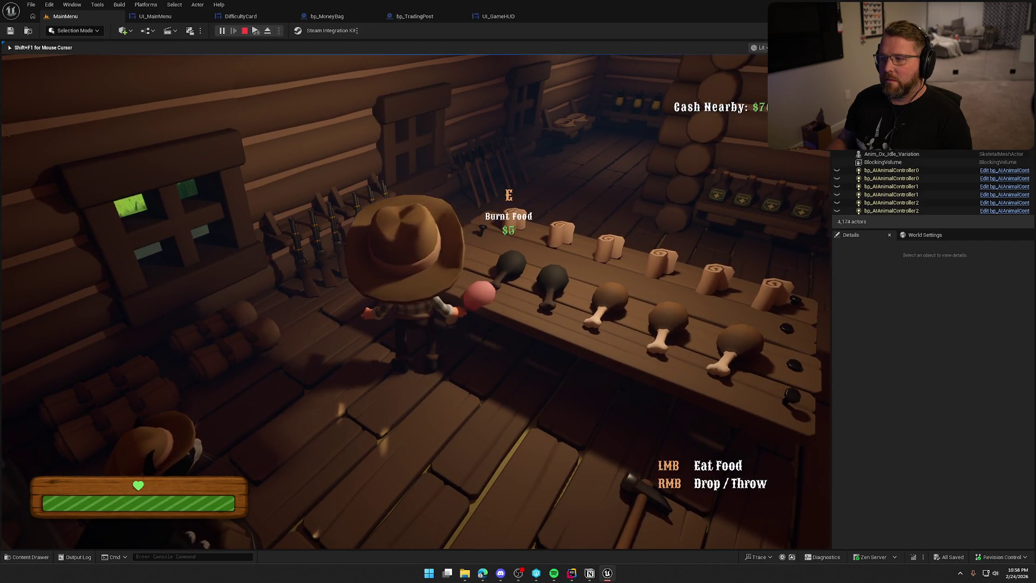
Walk the character out of the shop, sprint past the wagon and head to the campfire
key("a")
key("s")
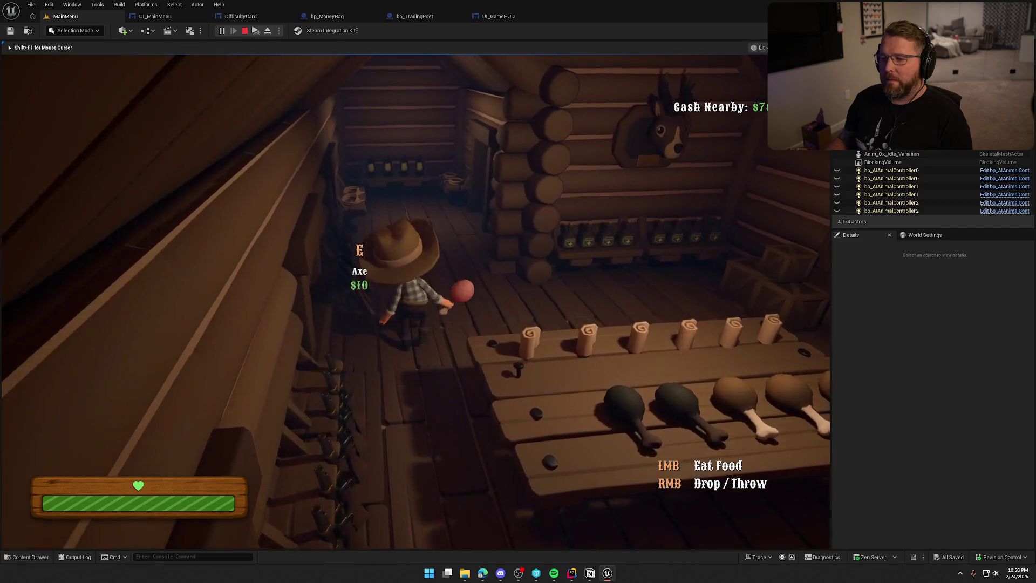
key("shift")
key("w")
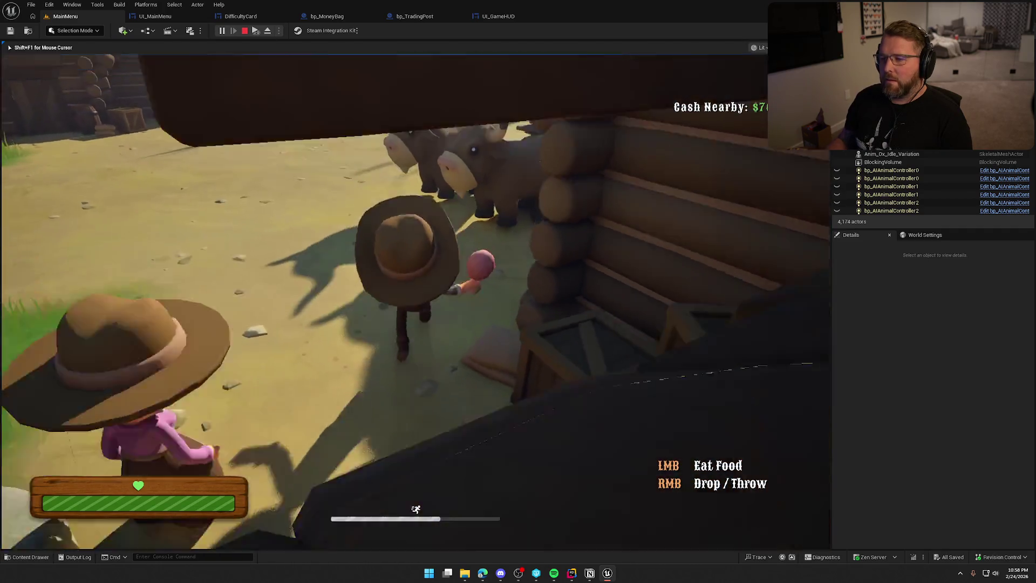
key("w")
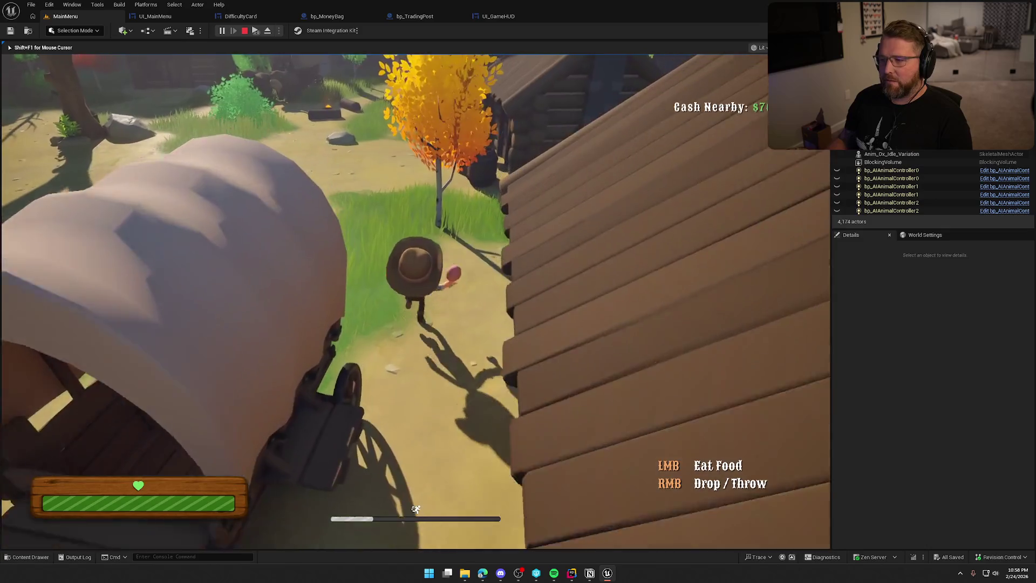
key("s")
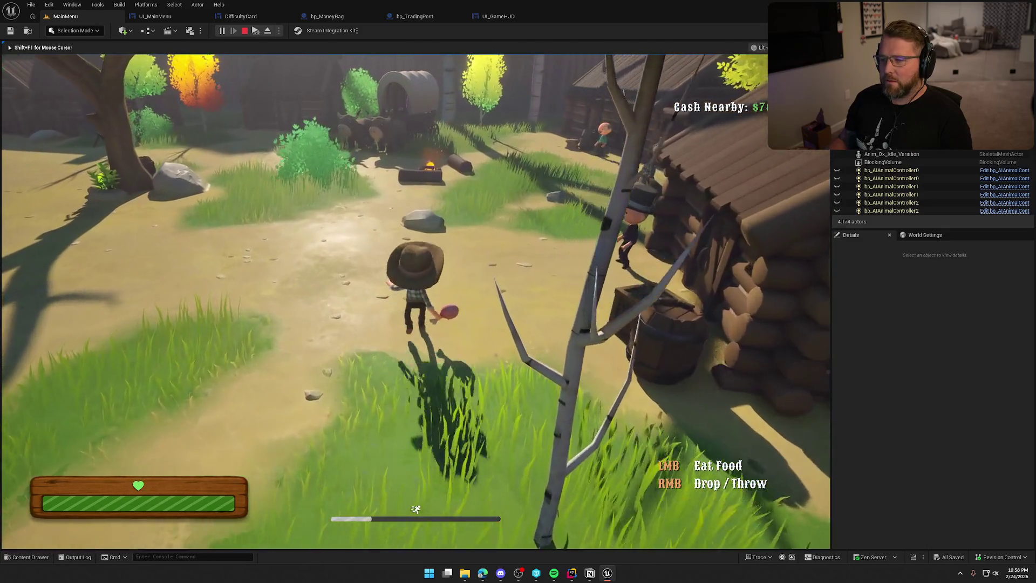
key("w")
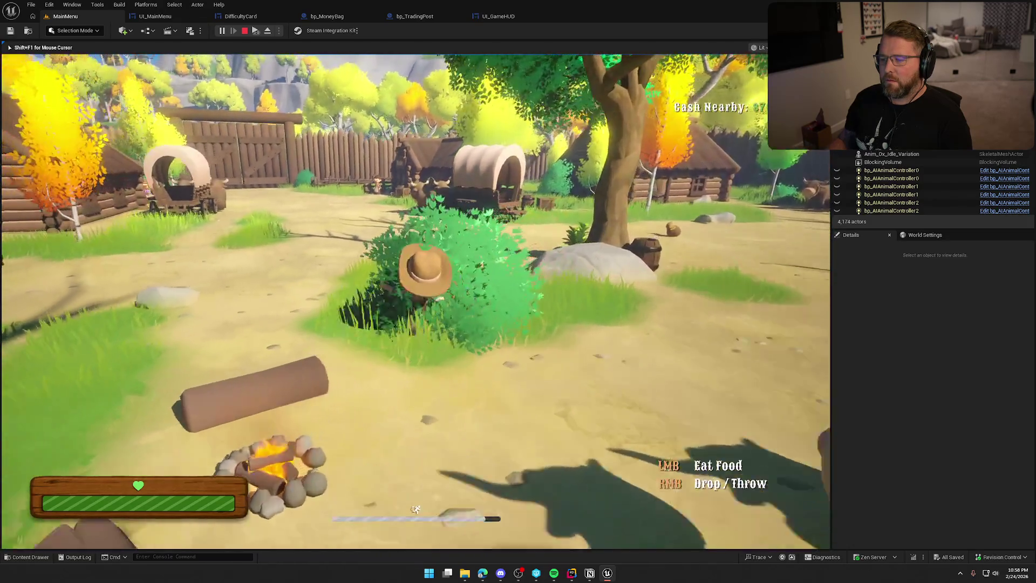
Eat the held food, grab and throw the money bag, then stop the play session
key("w")
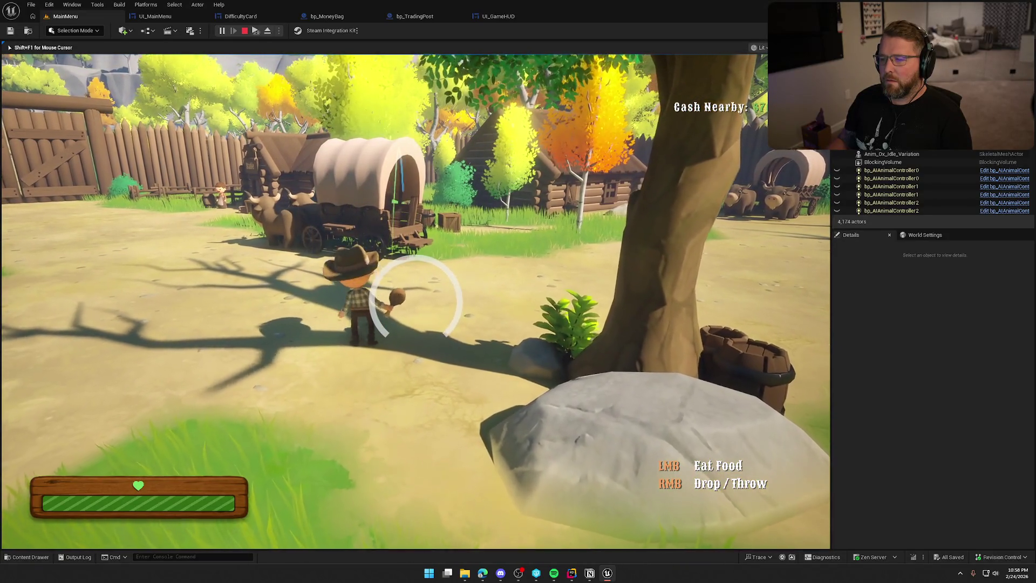
key("a")
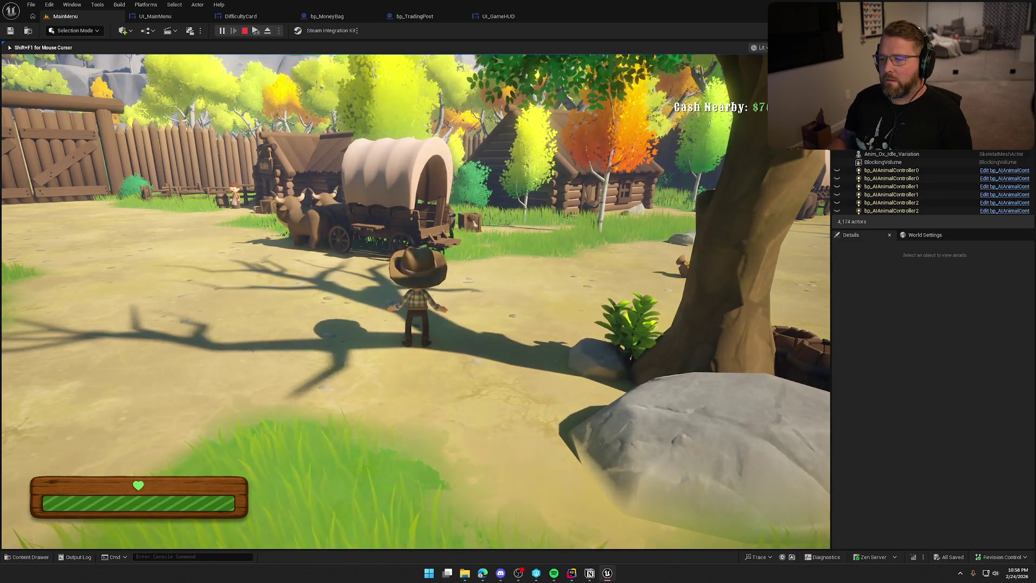
key("shift+w")
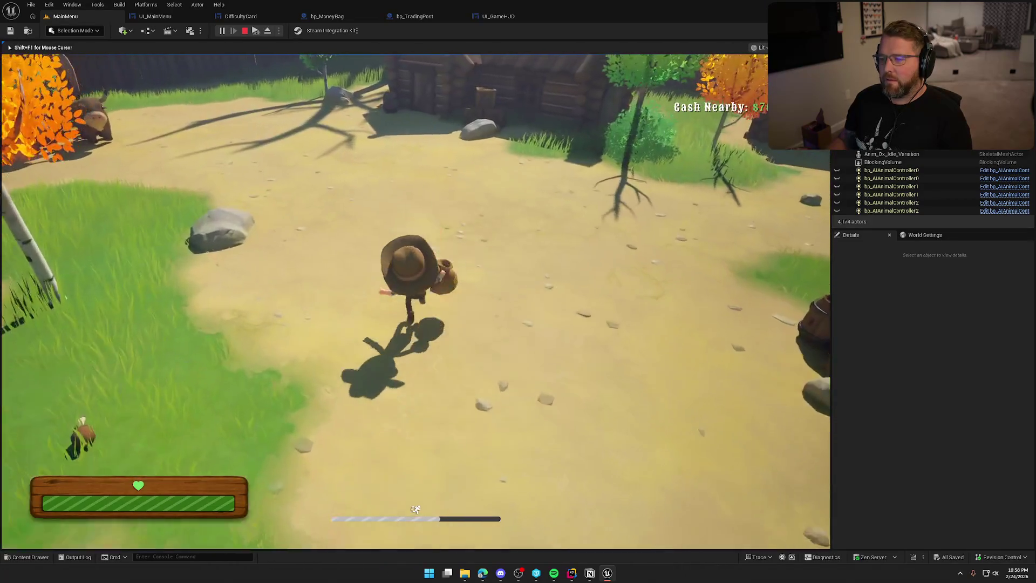
key("e")
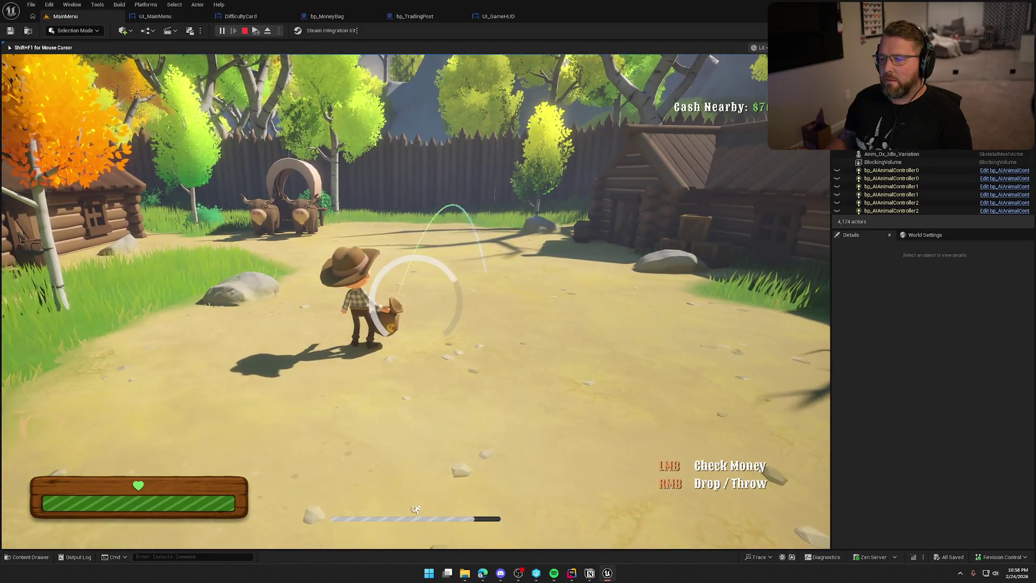
right_click(415, 301)
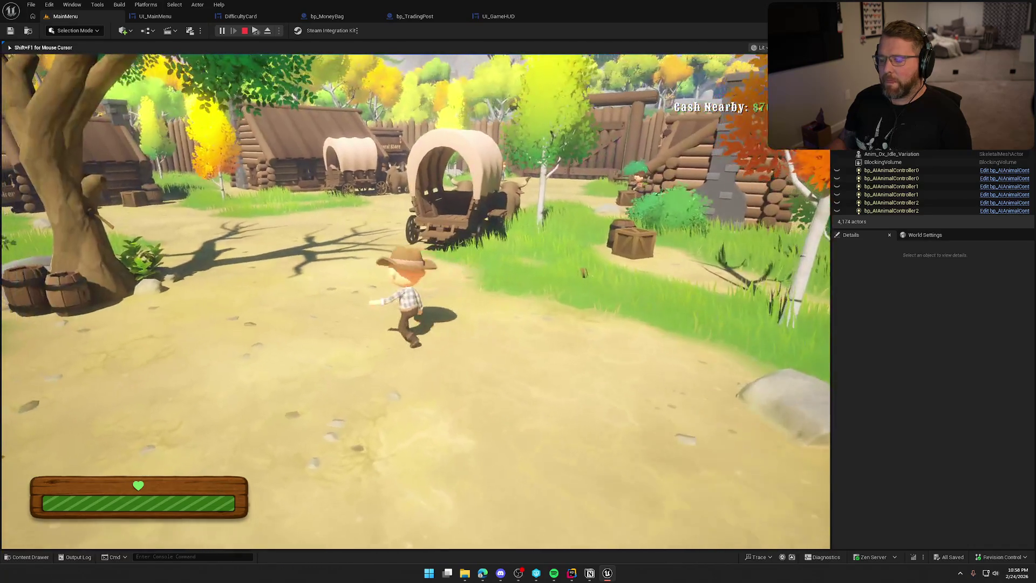
key("Escape")
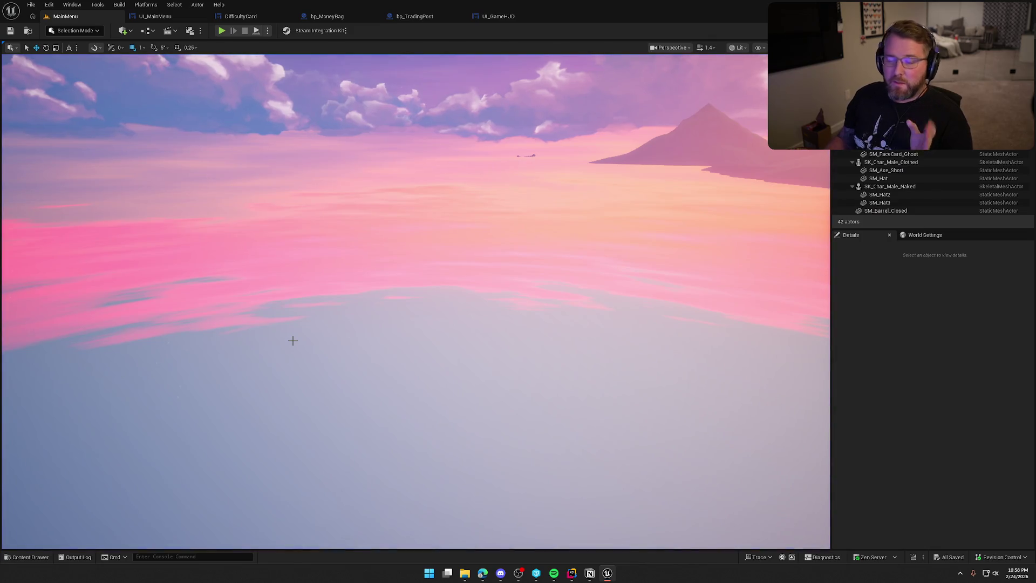
Delete the Enum to String and Print String nodes from DifficultyCard and save it
left_click(239, 17)
left_click_drag(755, 241, 954, 373)
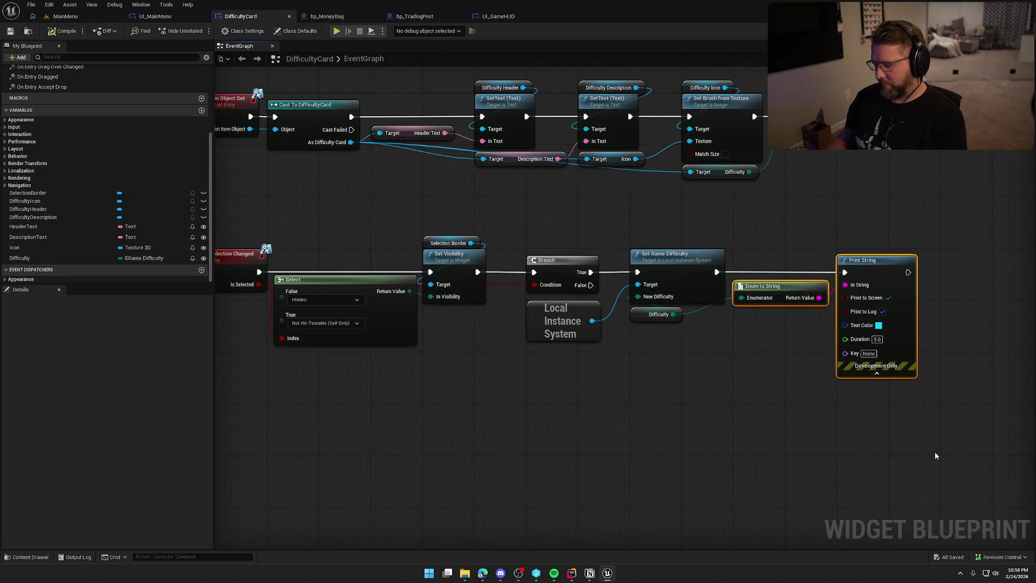
key("Delete")
key("Home")
left_click(62, 31)
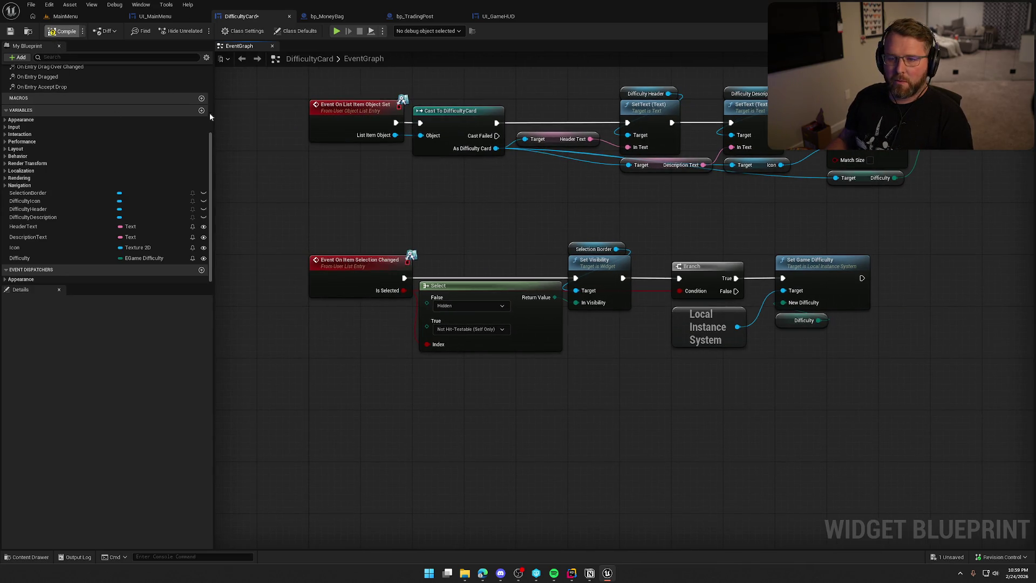
Check the bp_MoneyBag blueprint, then return to the MainMenu level
left_click(326, 16)
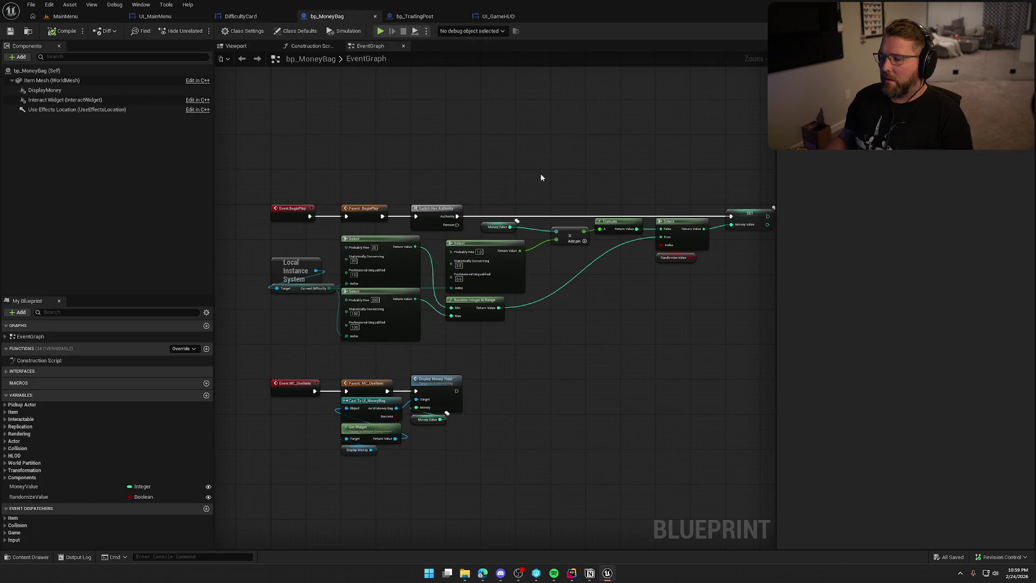
key("alt+Tab")
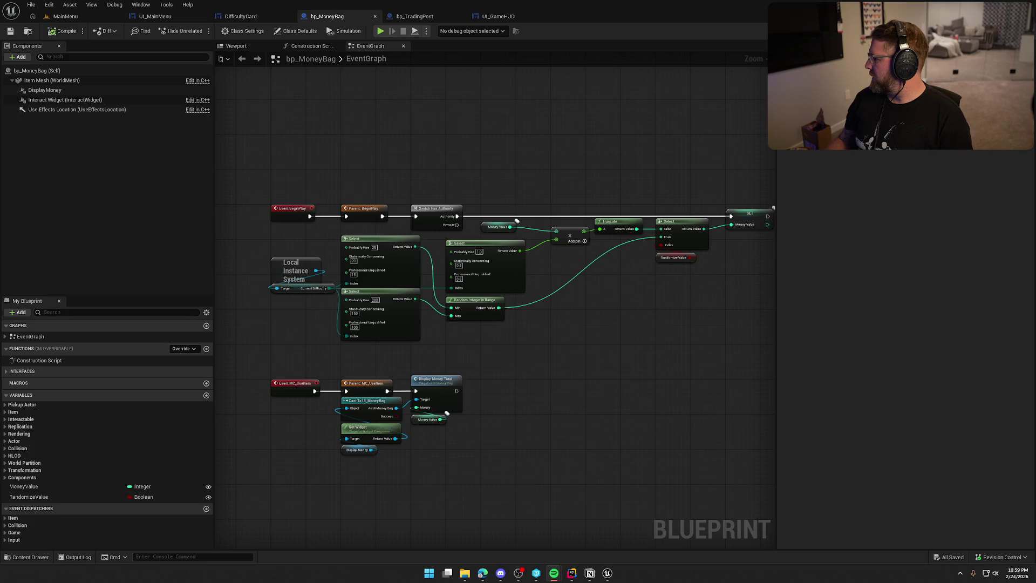
mouse_move(380, 132)
left_mouse_down()
mouse_move(418, 138)
mouse_move(371, 137)
left_mouse_up()
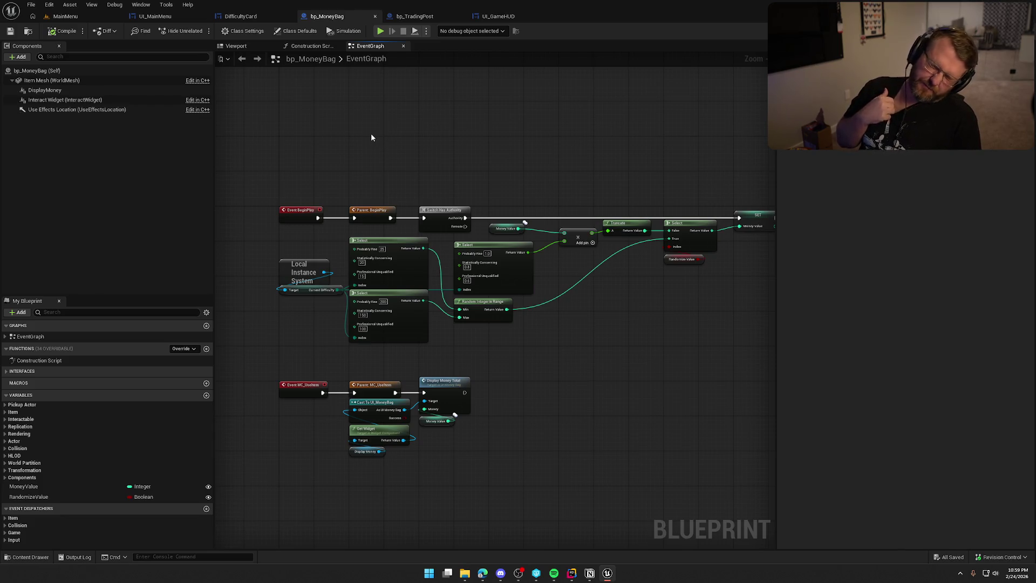
left_click(65, 16)
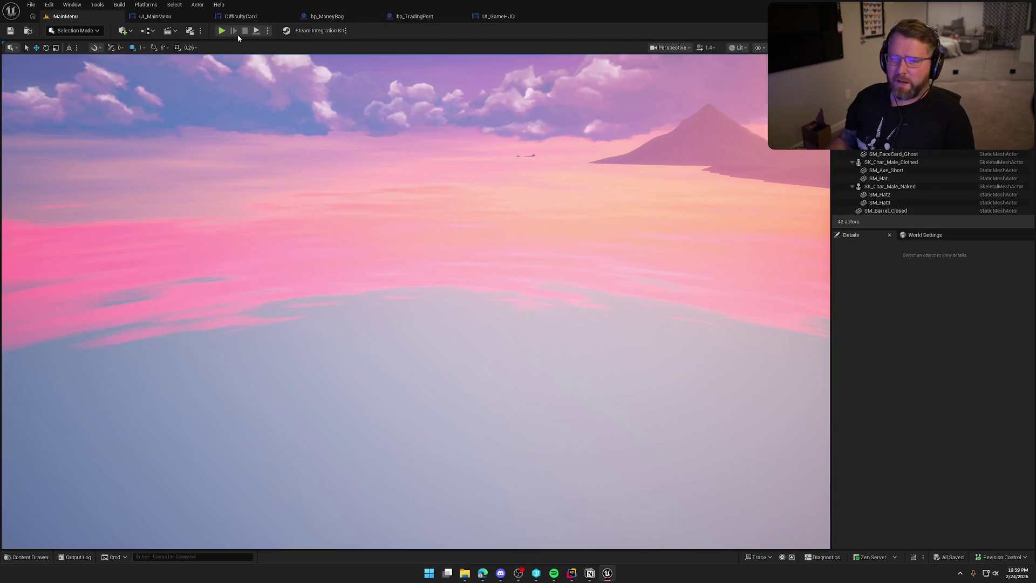
Start an offline play test on Professionally Unqualified difficulty
left_click(221, 31)
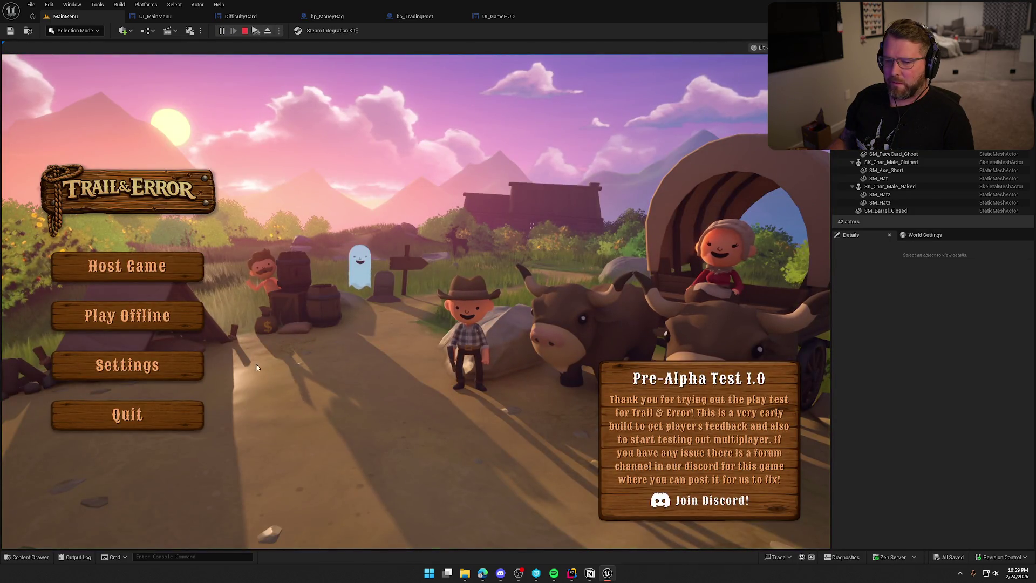
key("Escape")
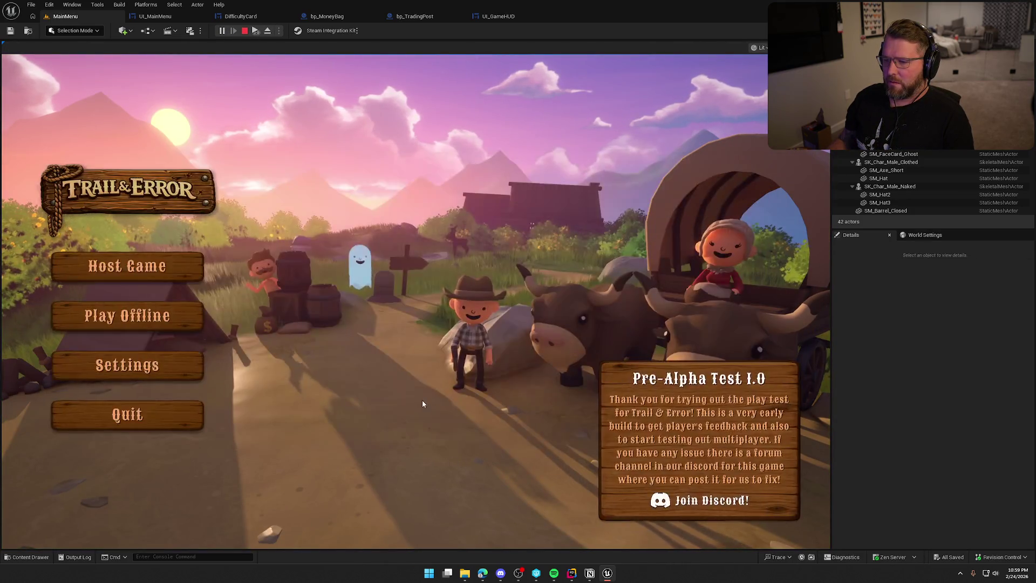
left_click(124, 315)
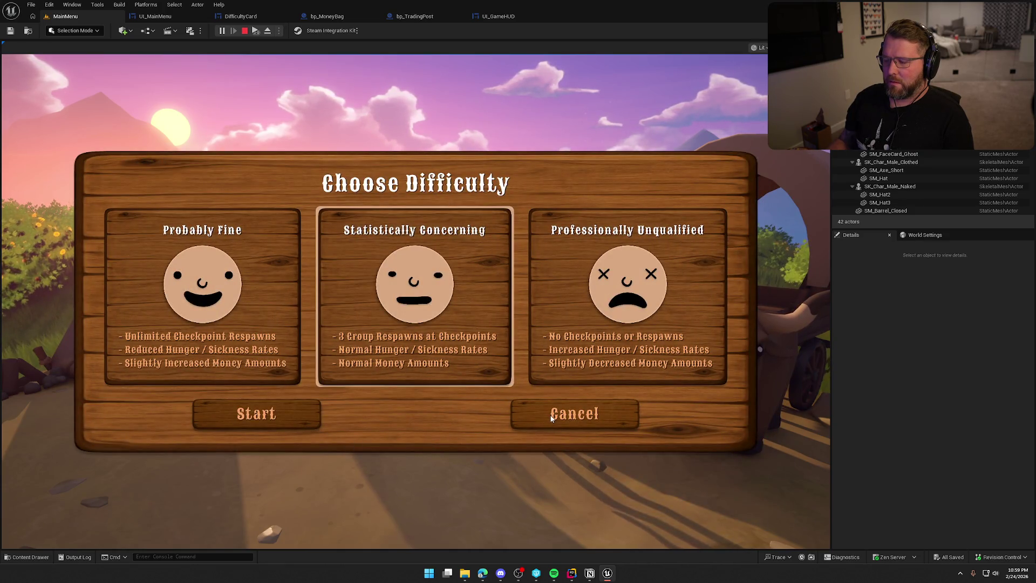
key("Right")
left_click(313, 416)
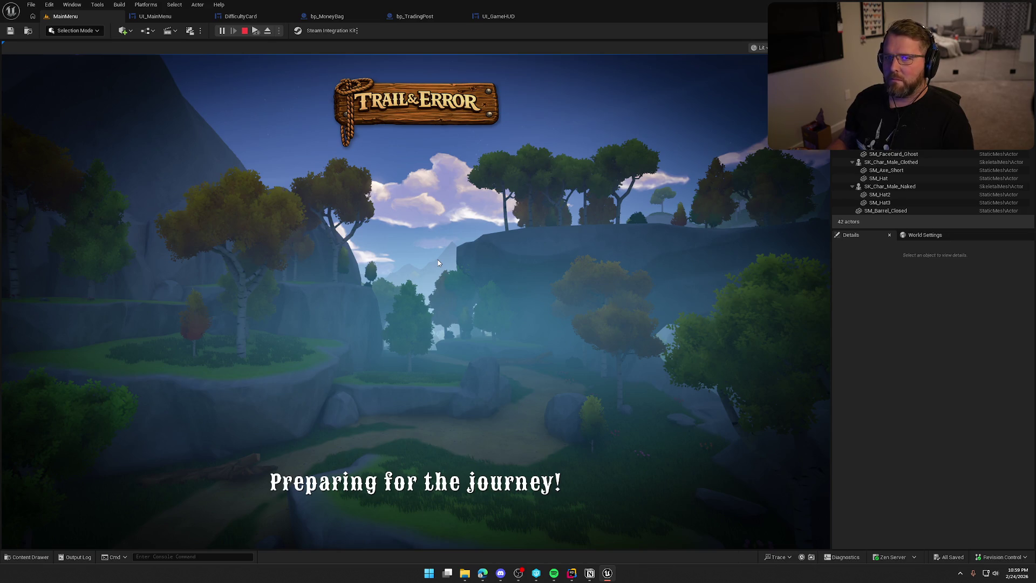
Walk up to the rock, drop the money bag, and end the play session
key("w")
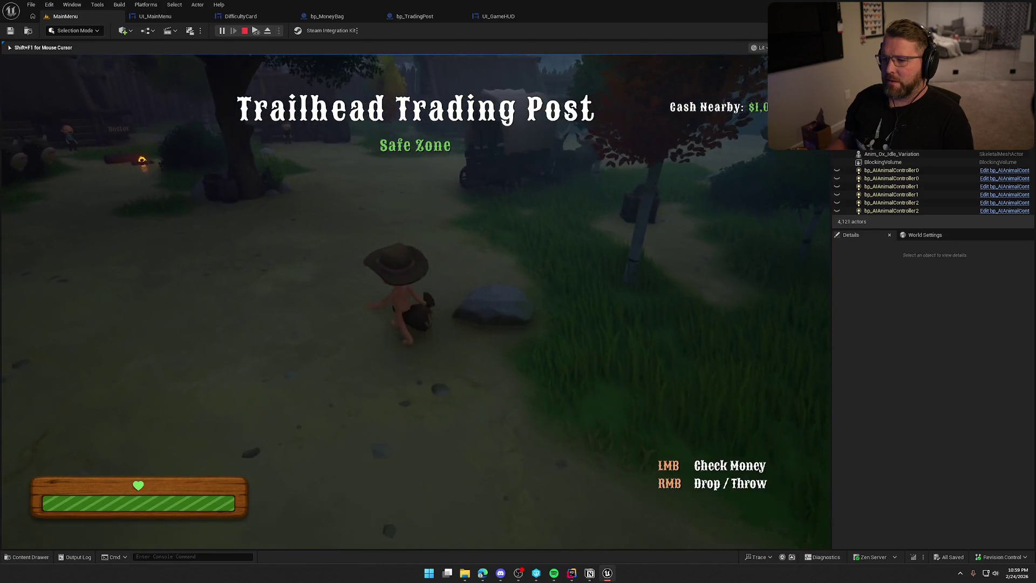
right_click(416, 301)
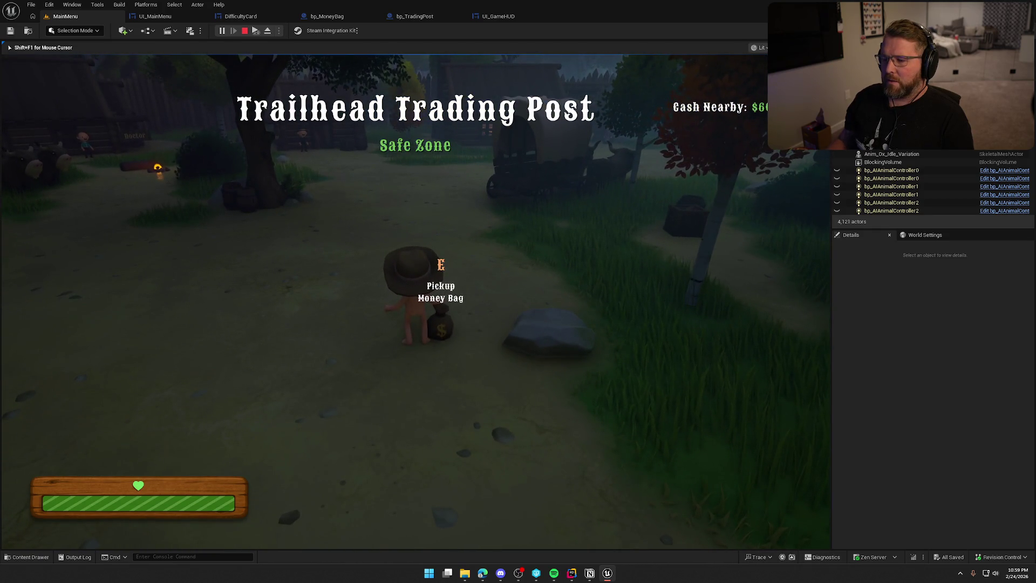
key("Escape")
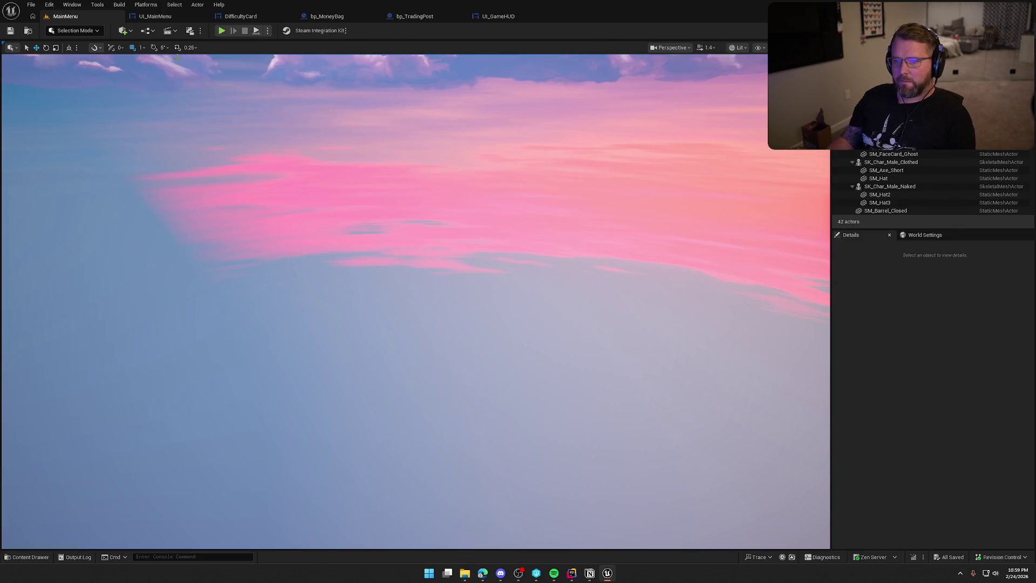
Open the TrailMap level from the Maps folder in the content browser
left_click_drag(240, 127, 261, 203)
key("ctrl+space")
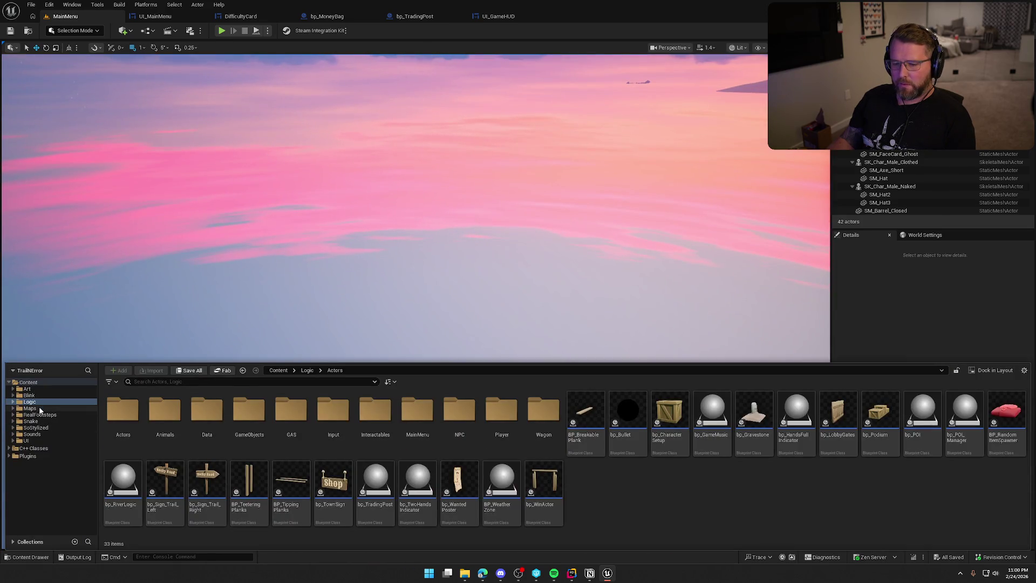
left_click(39, 409)
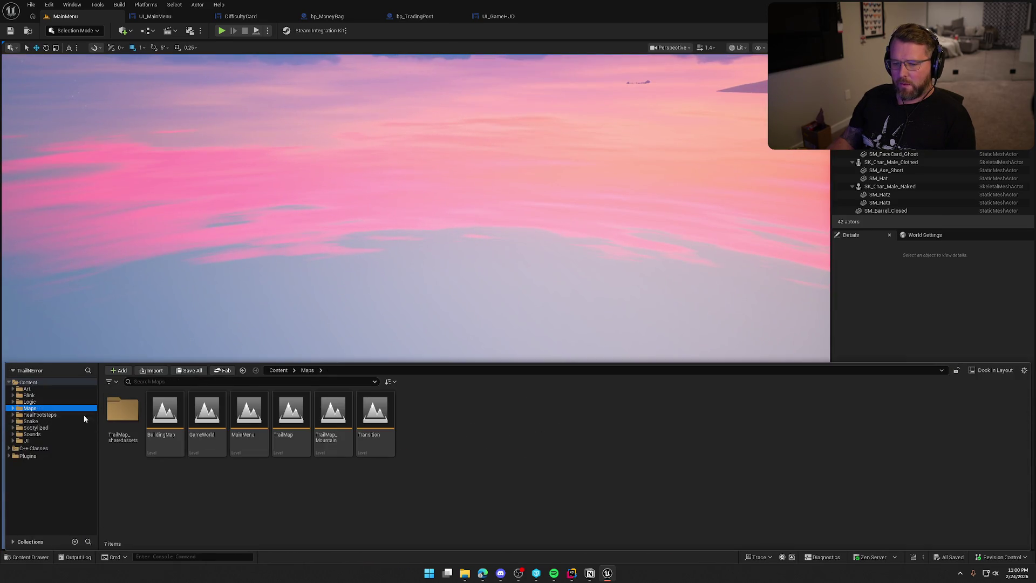
left_click(302, 419)
double_click(296, 433)
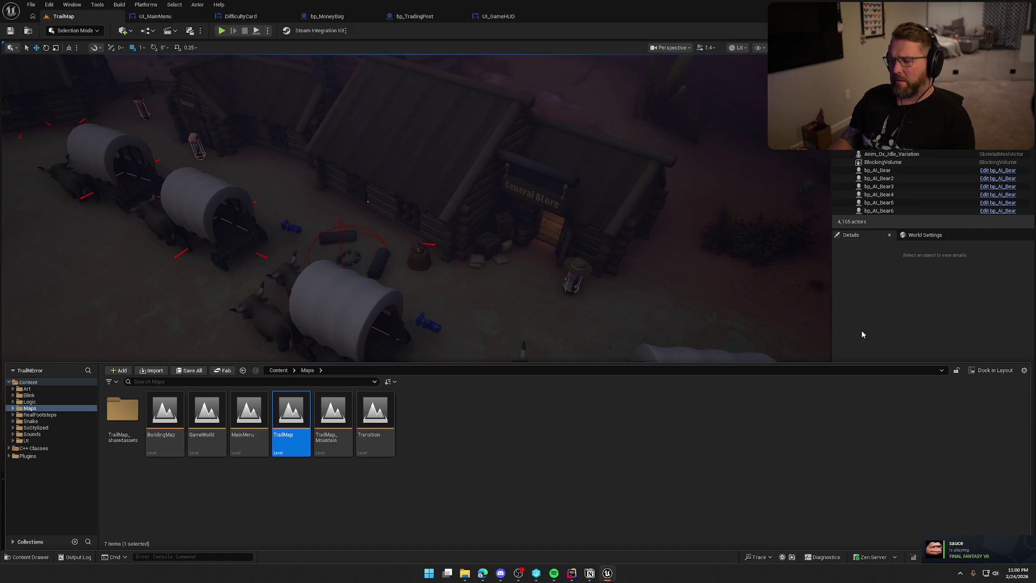
Set the Money Value of the money bag on the rock to 1500
mouse_move(701, 325)
left_mouse_down()
mouse_move(478, 317)
mouse_move(412, 162)
mouse_move(600, 197)
mouse_move(505, 279)
left_mouse_up()
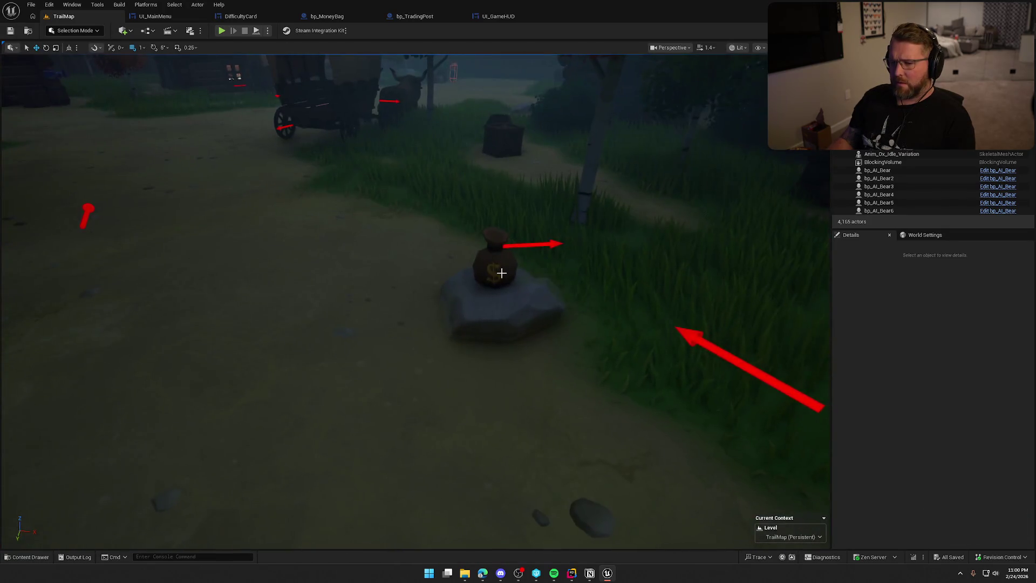
left_click(505, 280)
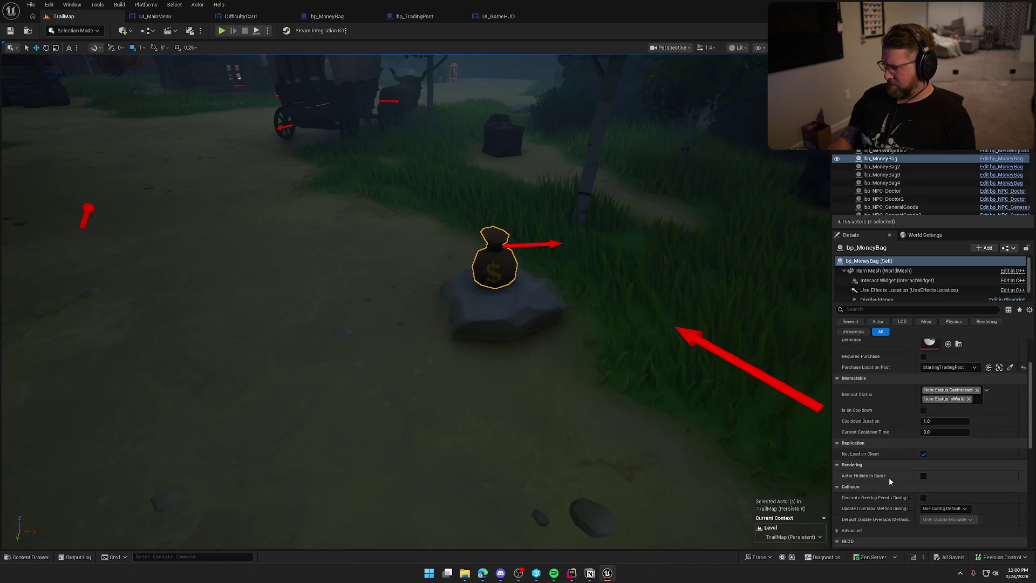
scroll(889, 477, "down", 5)
left_click(939, 452)
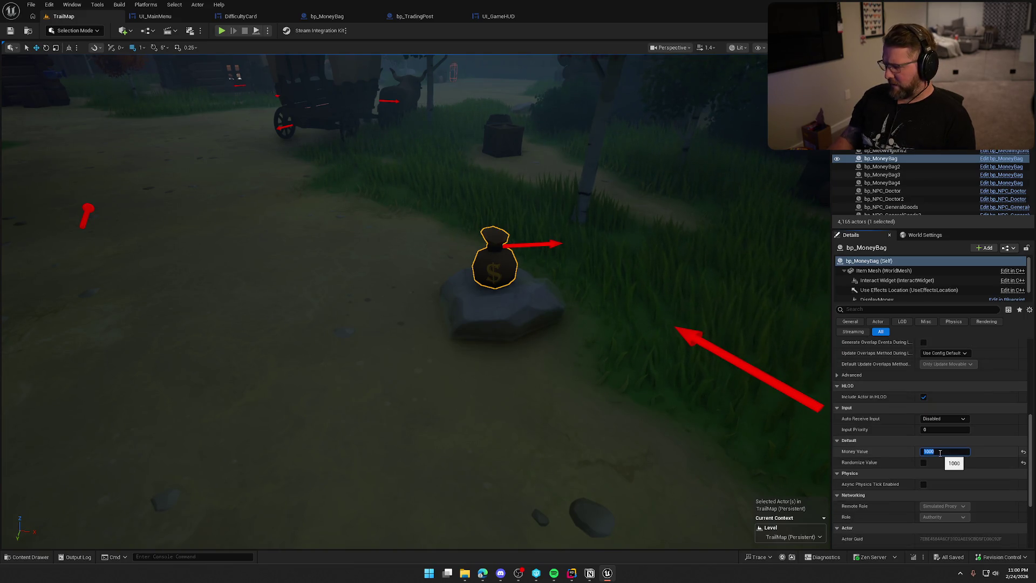
type("100")
key("Return")
left_click_drag(610, 287, 527, 233)
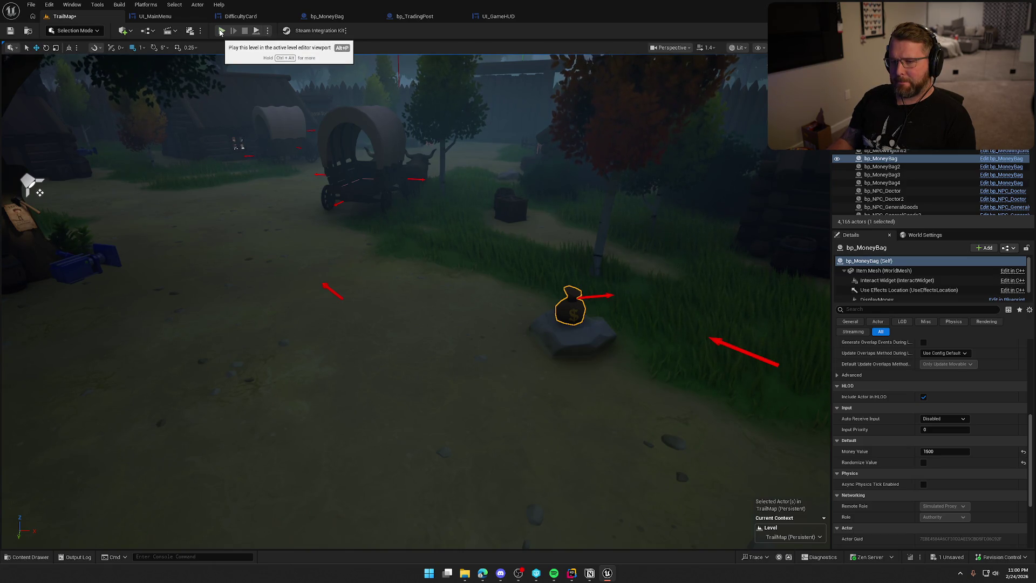
Save the TrailMap level, checking out the map so it can be saved
key("ctrl+s")
left_click(553, 376)
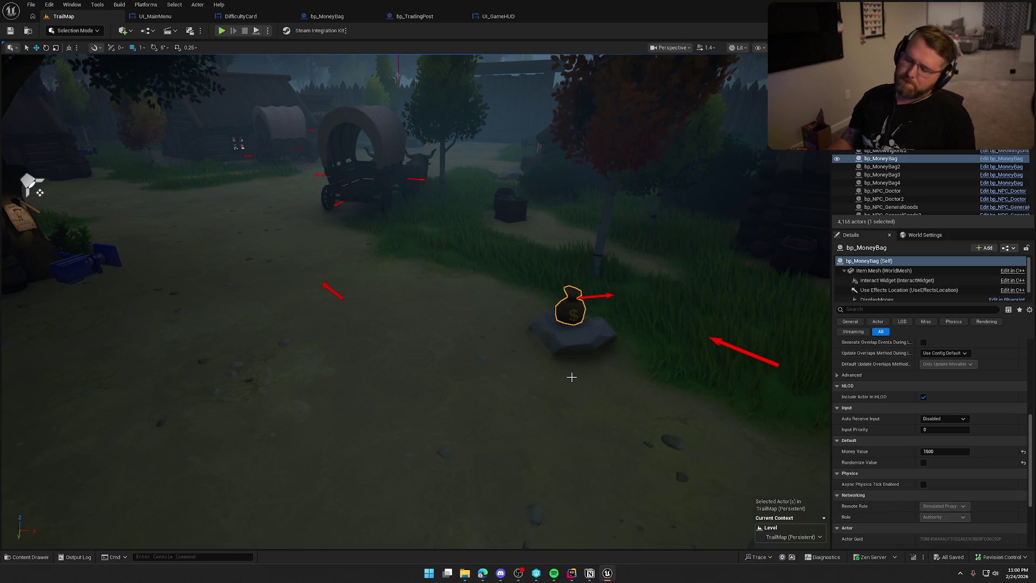
key("ctrl+space")
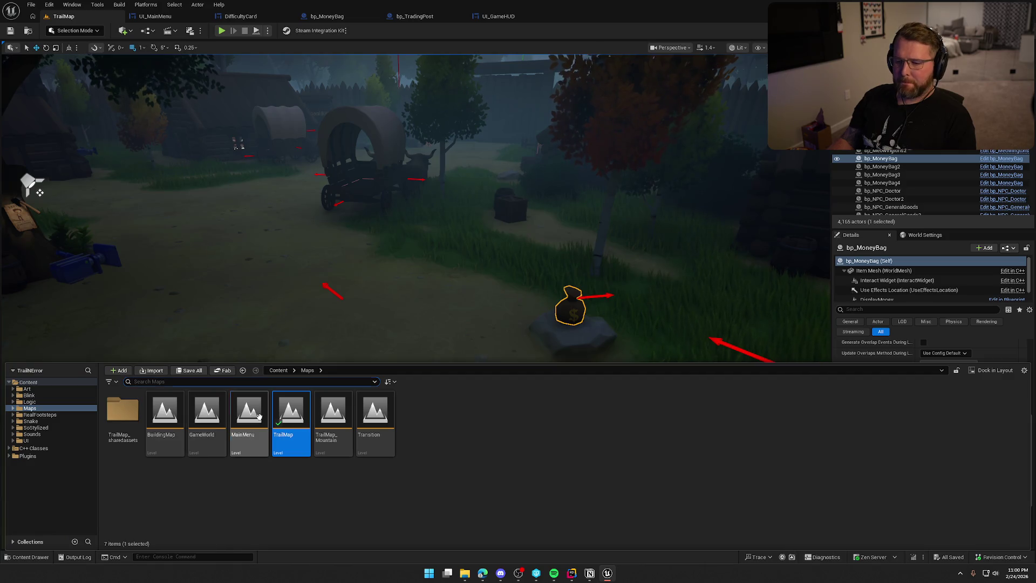
Open MainMenu and start an offline play test on Professionally Unqualified difficulty
double_click(249, 412)
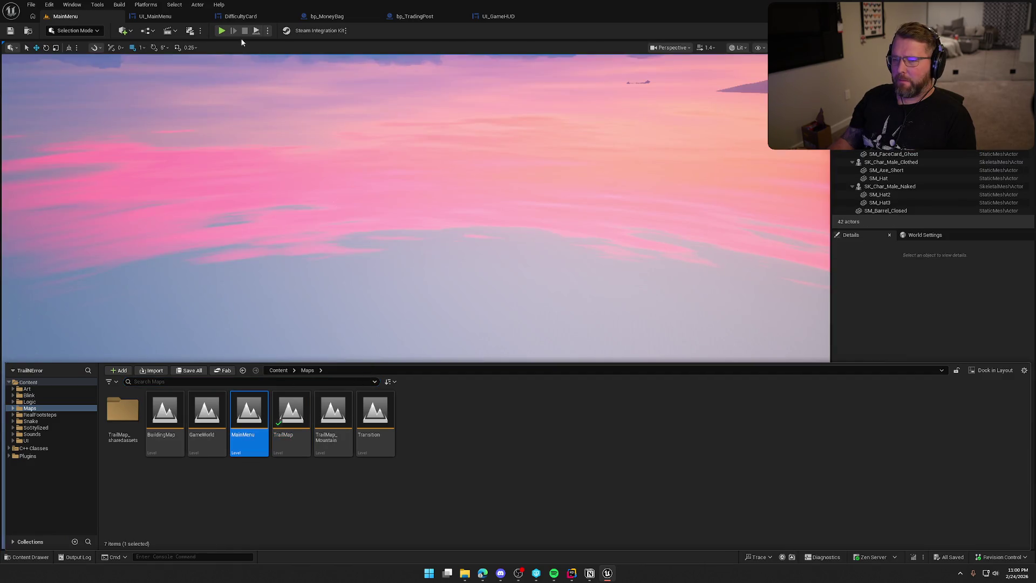
left_click(222, 31)
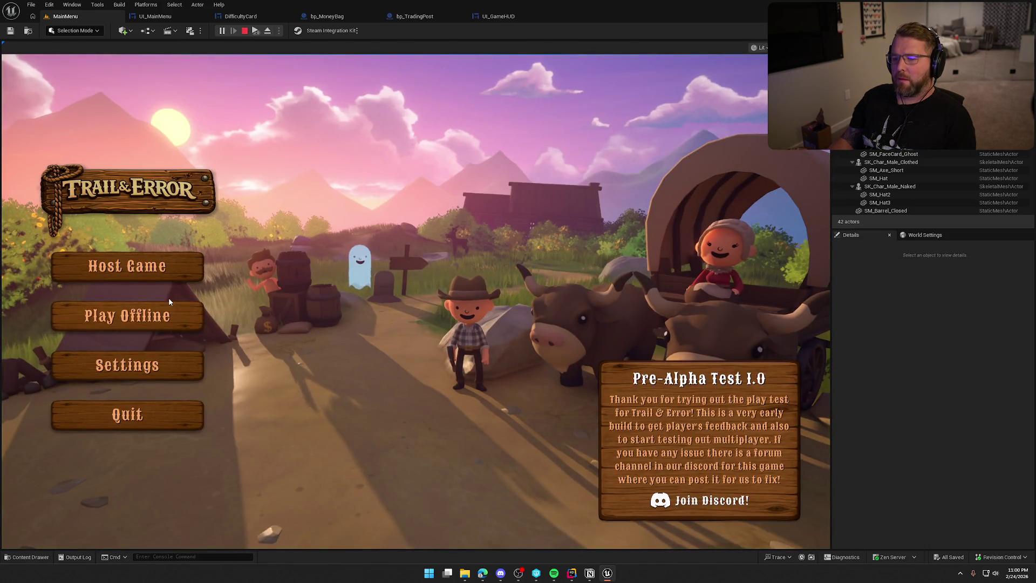
left_click(162, 315)
left_click(307, 421)
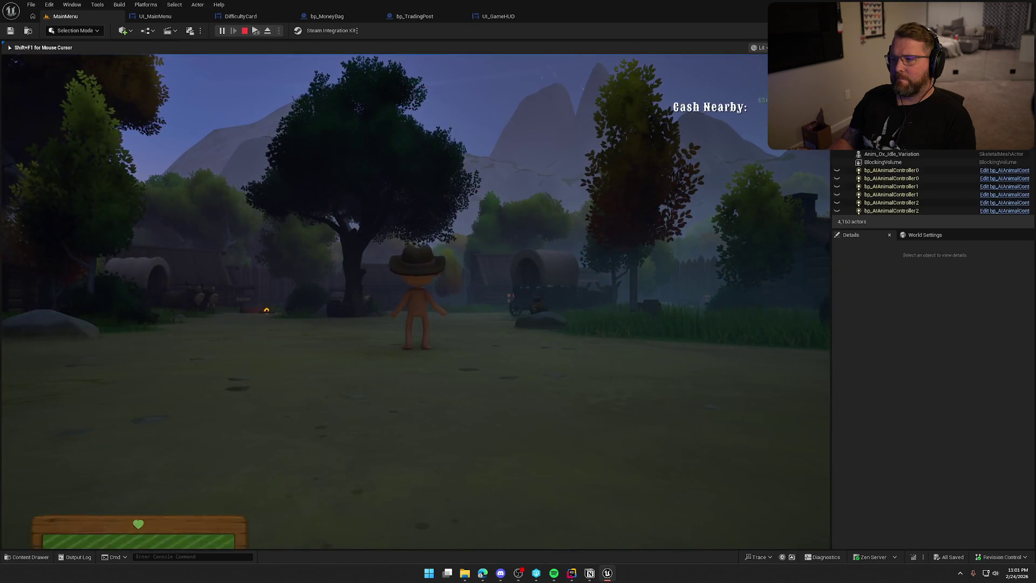
Run to the money bag, pick it up, drop it, and end the play test
key("w")
key("shift")
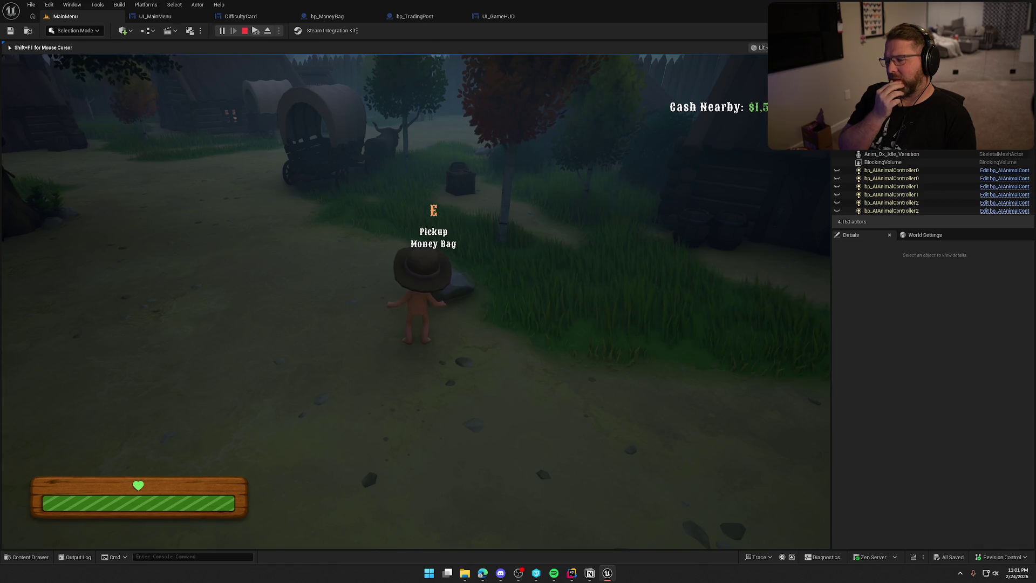
key("e")
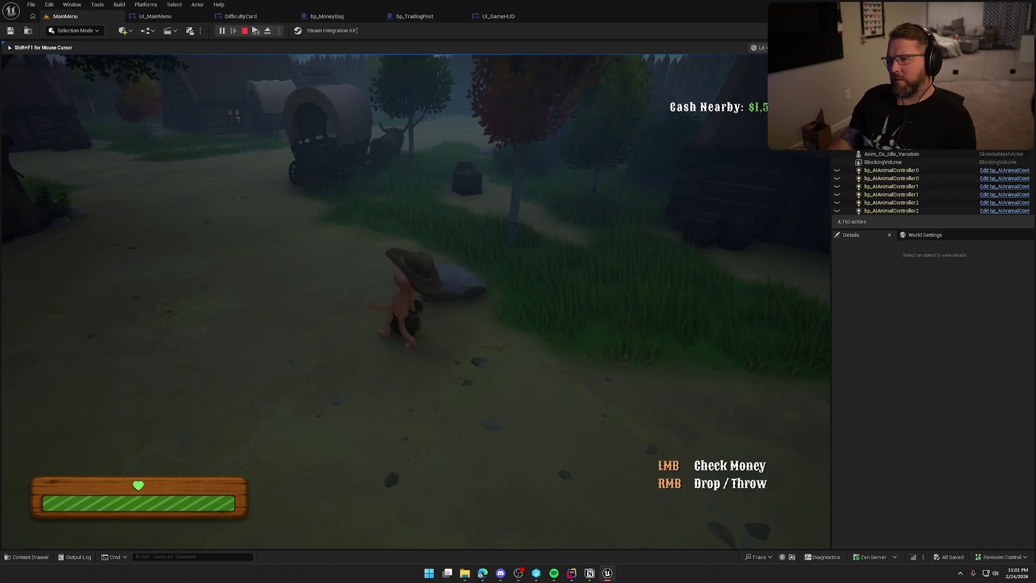
right_click(416, 302)
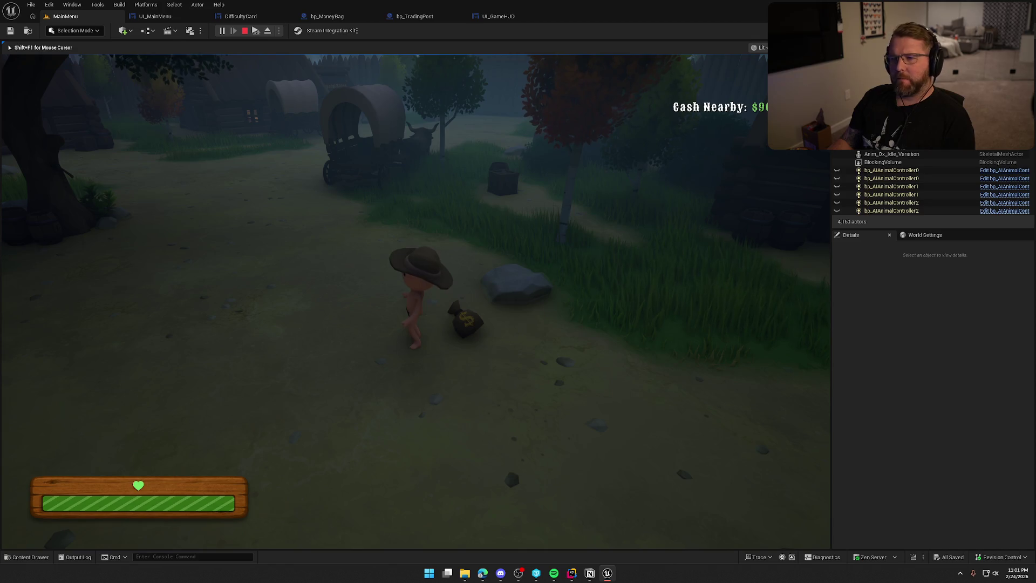
key("Escape")
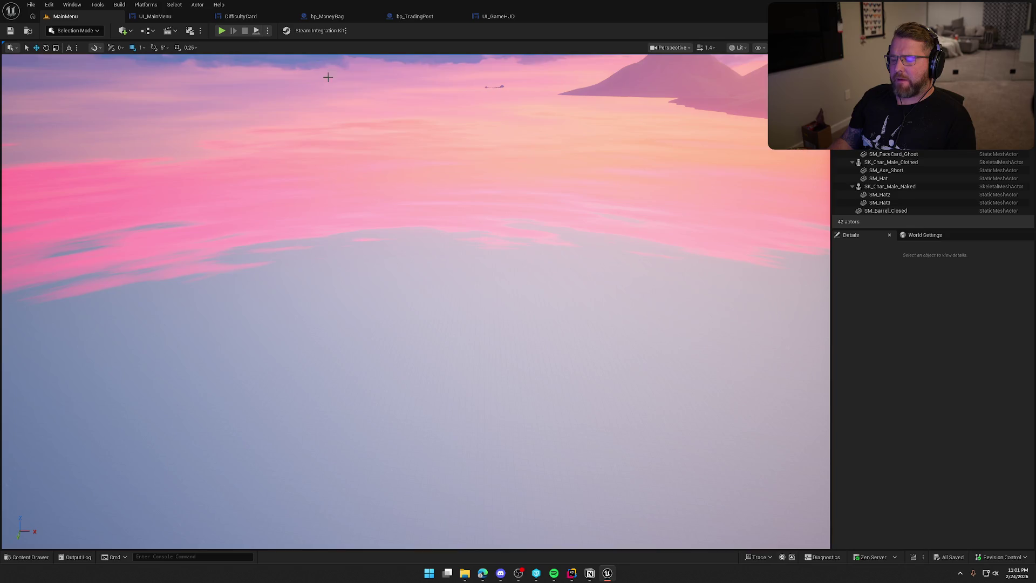
left_click(326, 16)
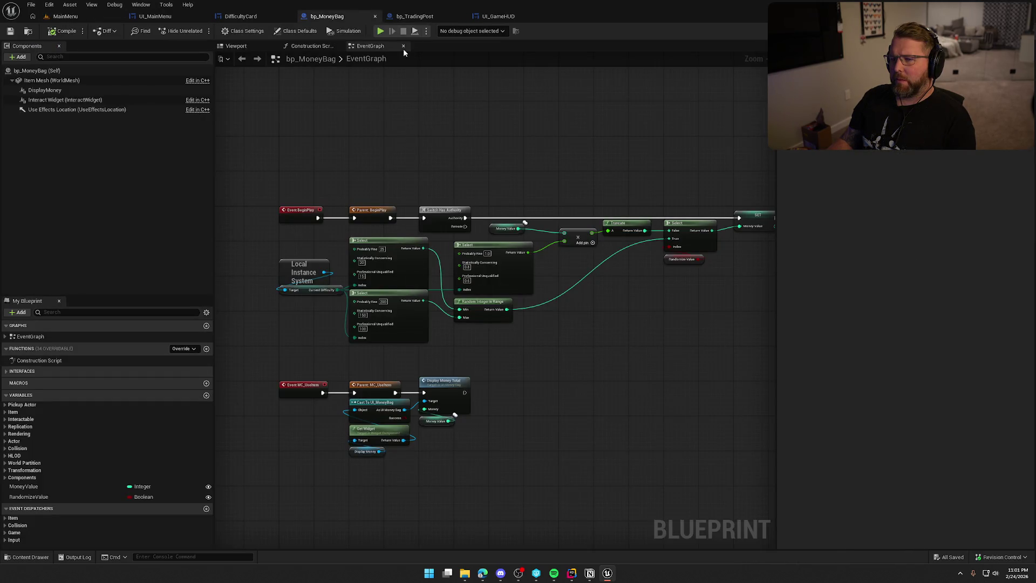
Open bp_TradingPost's Update Trading Post Cash function from its EventGraph
left_click(414, 16)
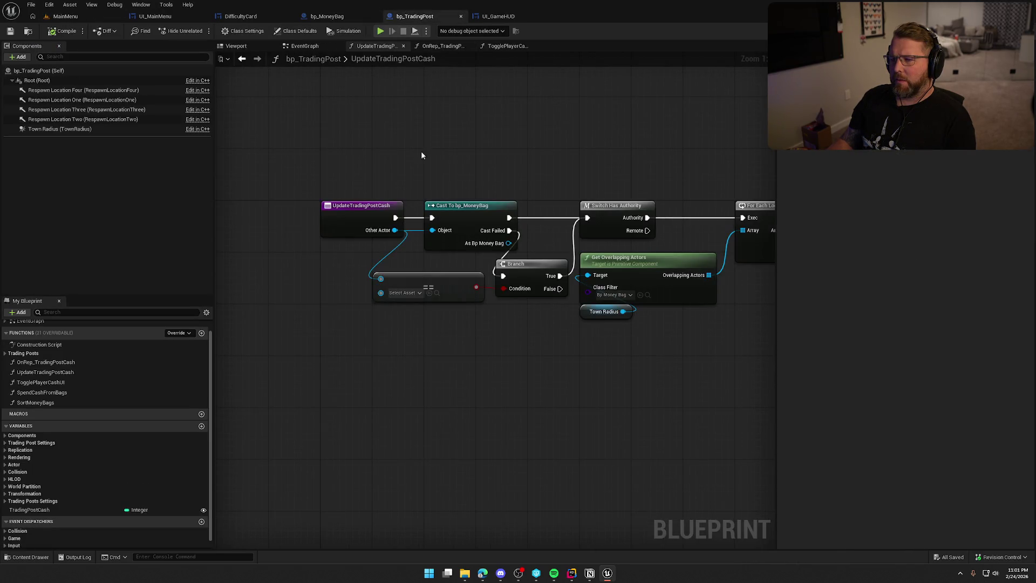
left_click(305, 46)
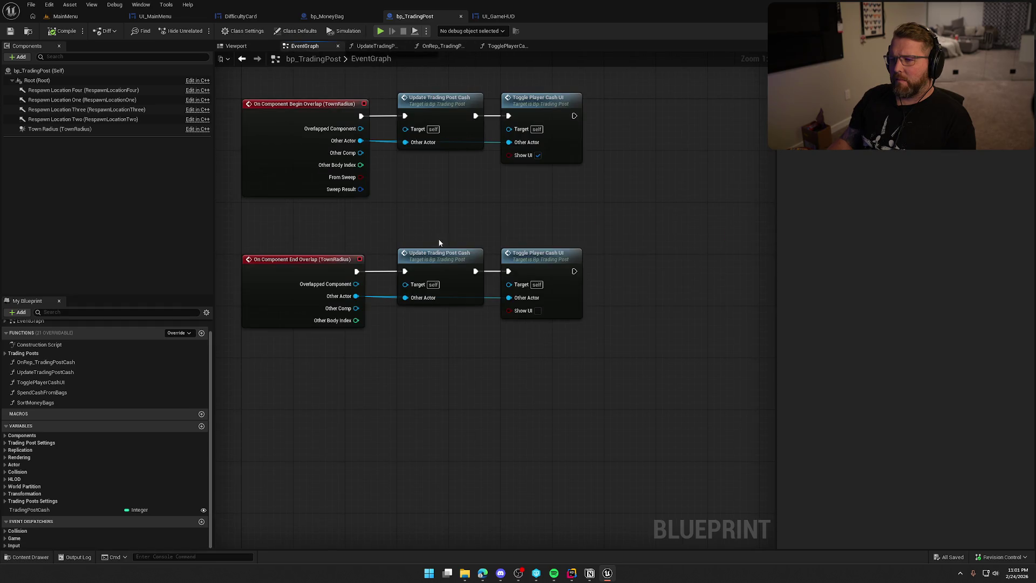
left_click_drag(438, 244, 446, 319)
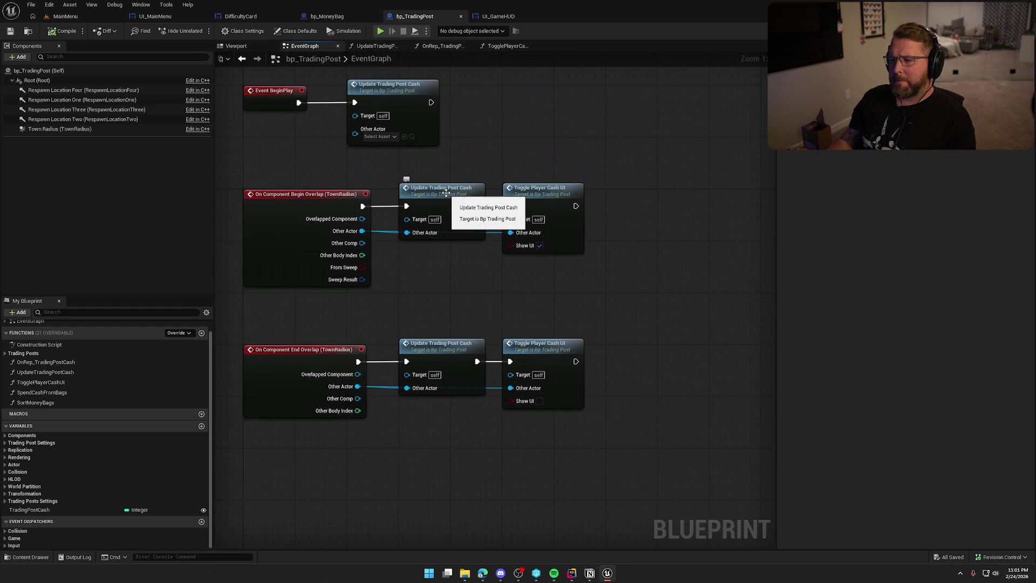
double_click(446, 192)
left_click_drag(515, 369, 394, 343)
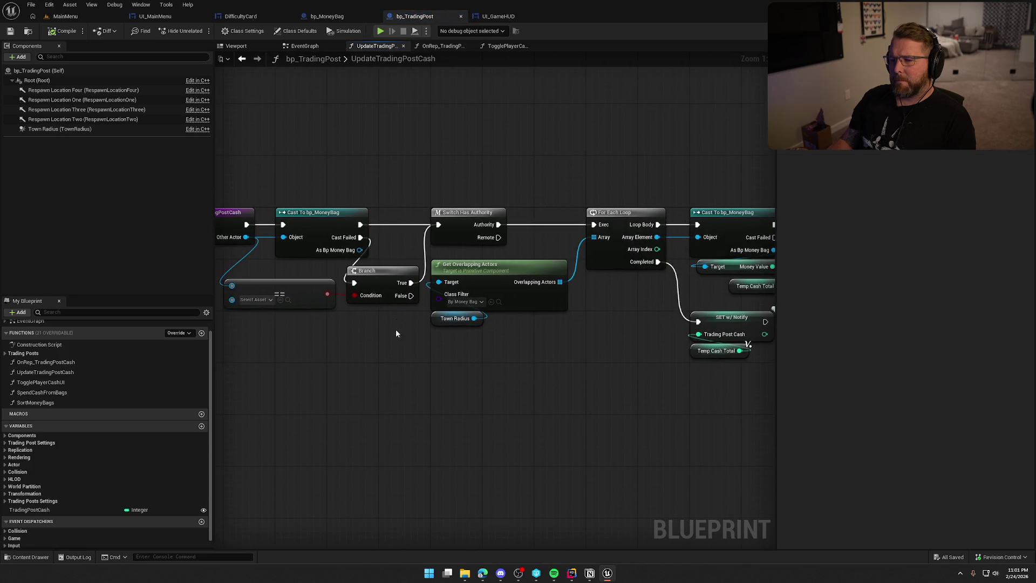
Add a trial Print String after the cast, then delete it and restore the Switch Has Authority link
mouse_move(359, 224)
left_mouse_down()
mouse_move(378, 150)
mouse_move(361, 128)
left_mouse_up()
type("print string")
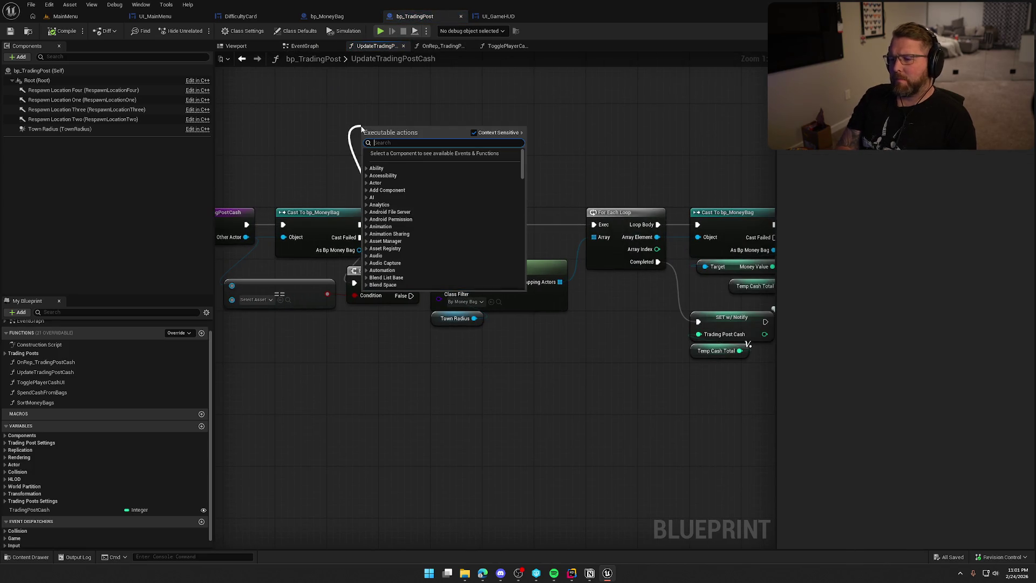
key("Return")
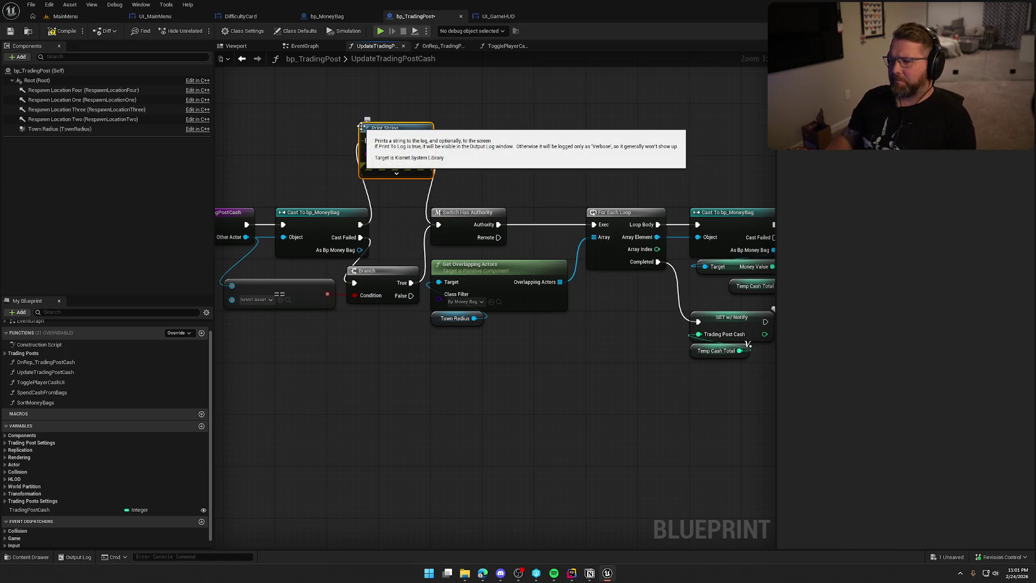
left_click_drag(360, 225, 438, 225)
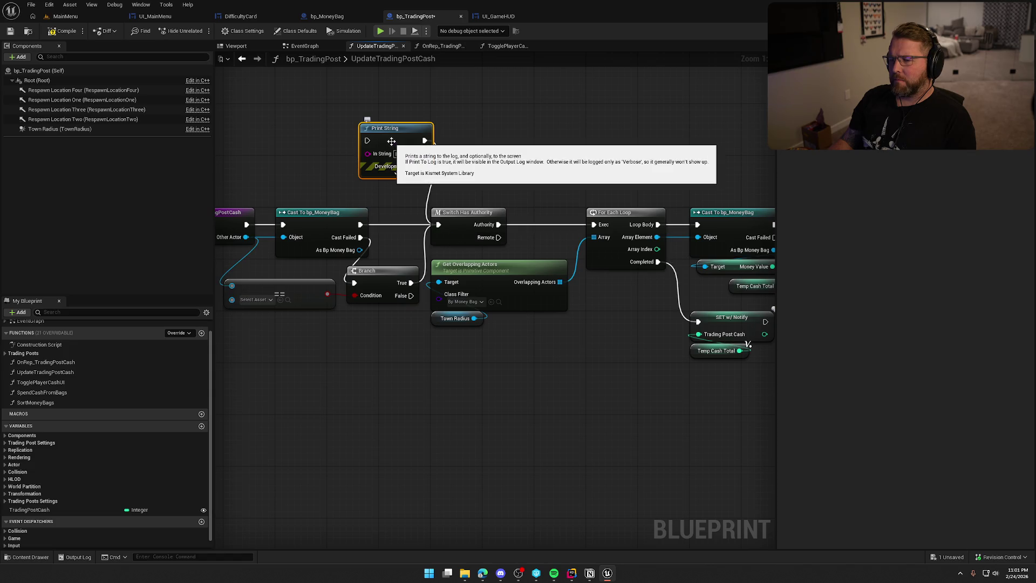
left_click(424, 141, "alt")
left_click_drag(306, 149, 544, 143)
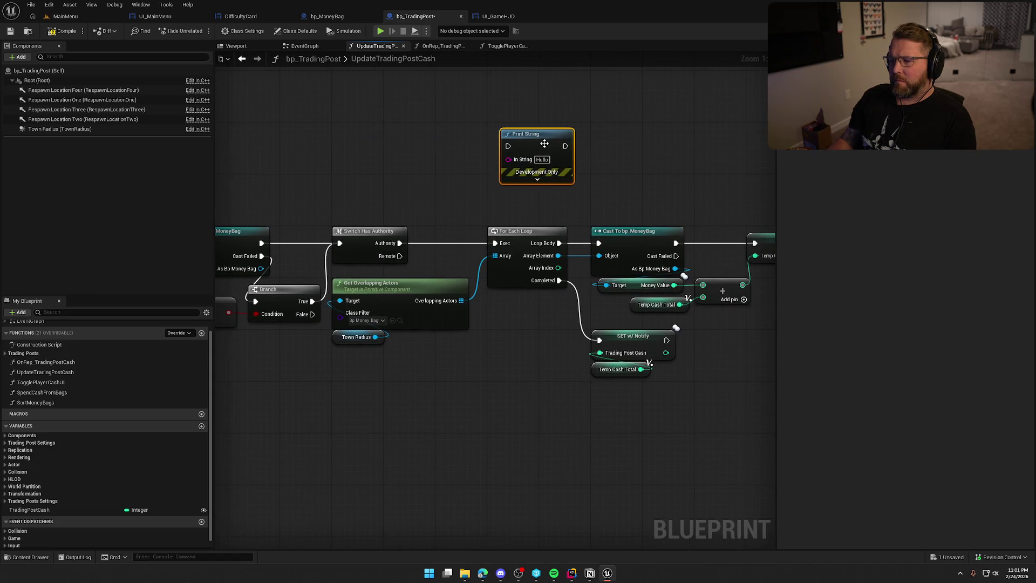
key("Delete")
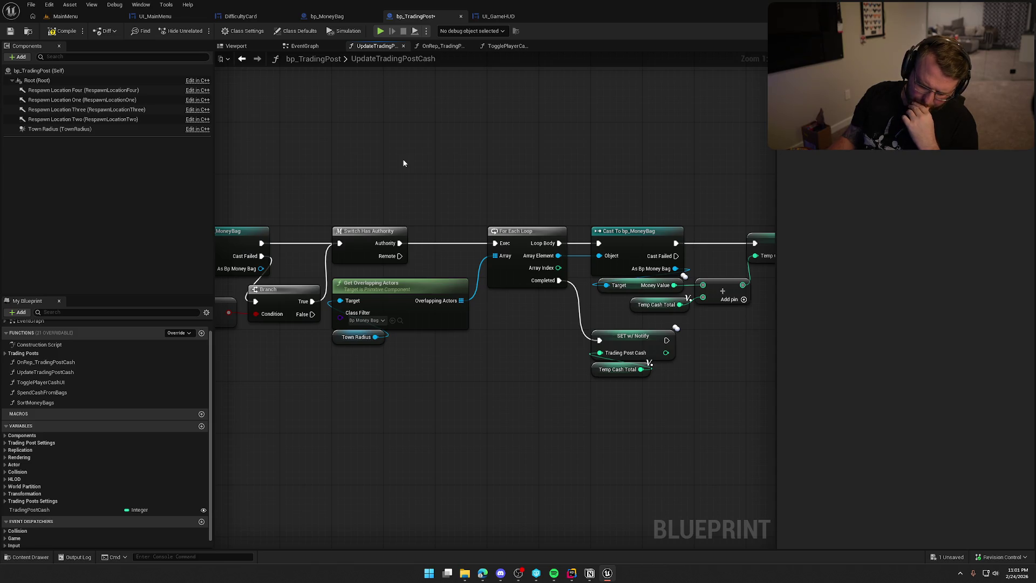
mouse_move(407, 162)
left_mouse_down()
mouse_move(393, 183)
mouse_move(376, 182)
left_mouse_up()
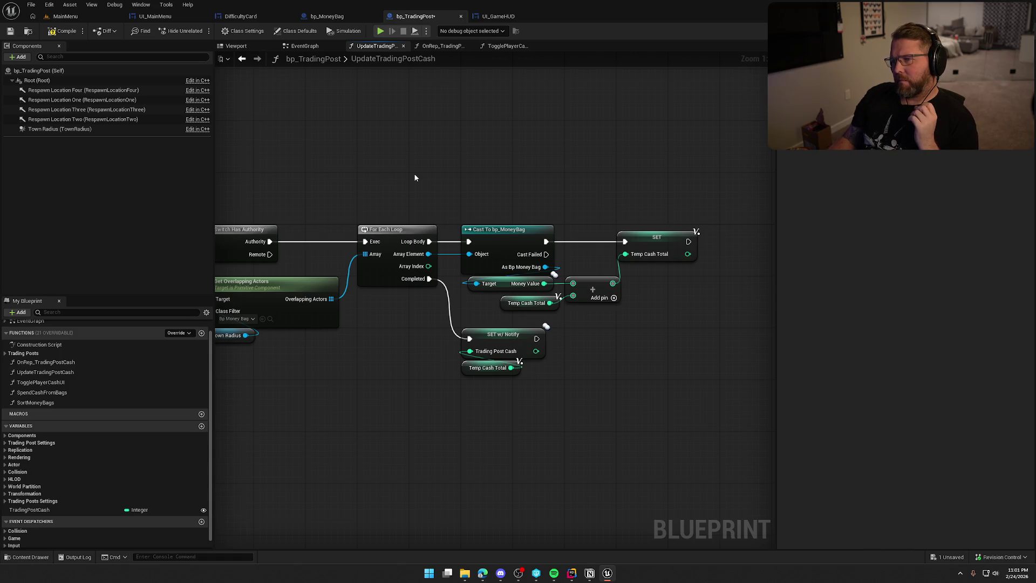
left_click(330, 18)
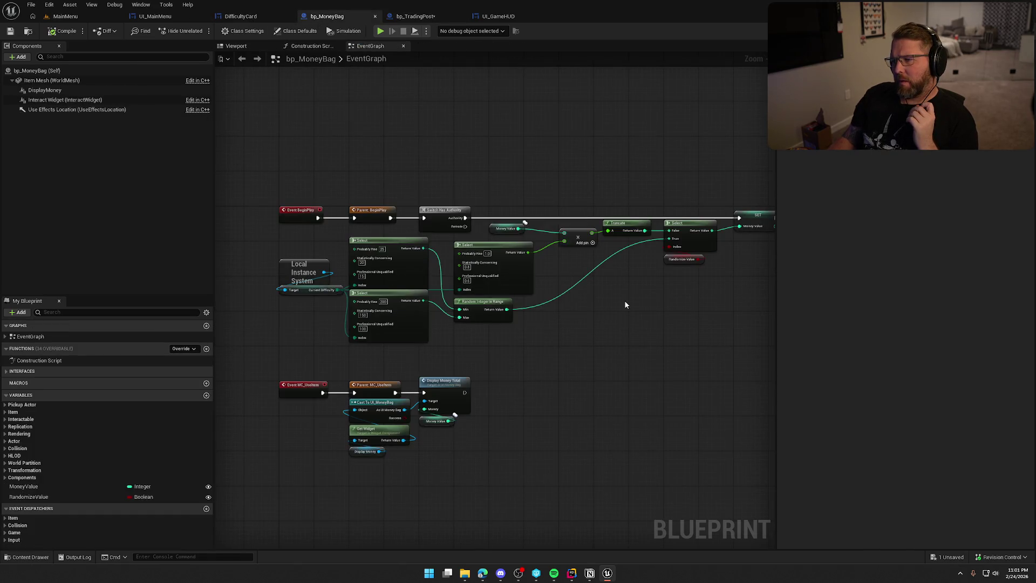
Inspect bp_MoneyBag's SET Money Value node and BeginPlay chain, then return to bp_TradingPost
scroll(625, 305, "up", 3)
mouse_move(567, 214)
left_mouse_down()
mouse_move(624, 296)
mouse_move(646, 257)
left_mouse_up()
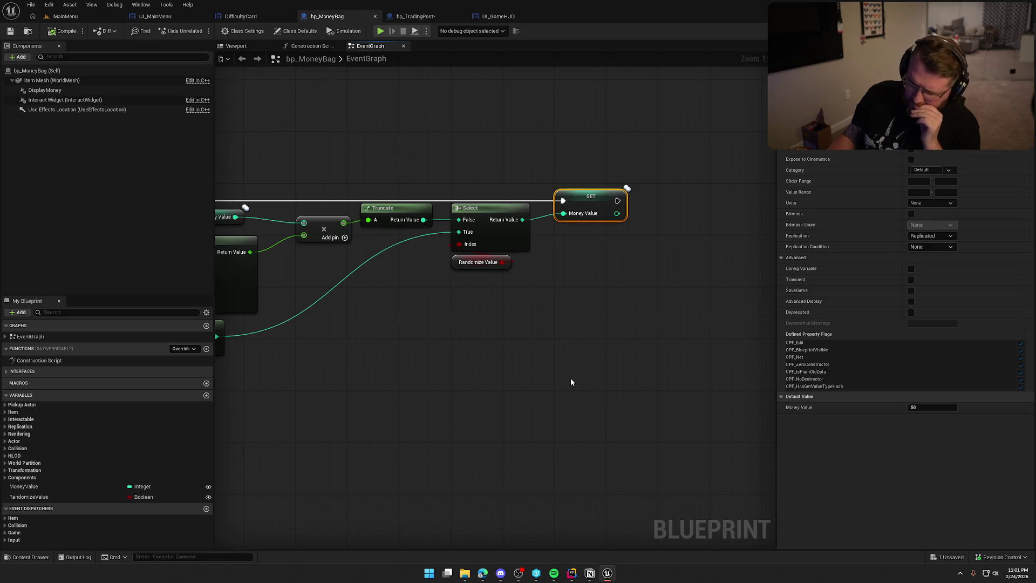
mouse_move(499, 365)
left_mouse_down()
mouse_move(615, 342)
mouse_move(617, 330)
mouse_move(684, 331)
mouse_move(574, 310)
mouse_move(621, 294)
left_mouse_up()
scroll(615, 342, "up", 2)
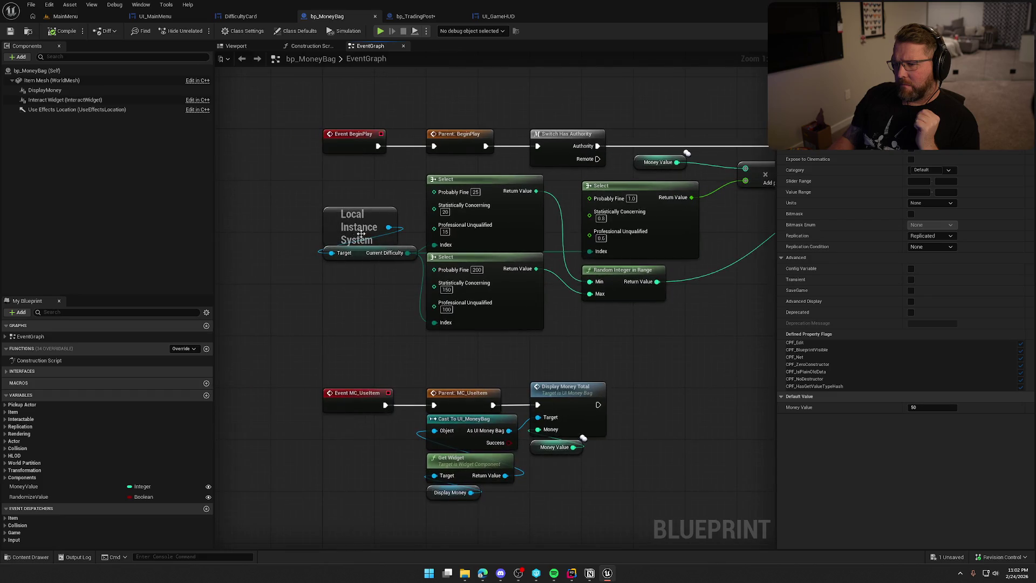
left_click(345, 231)
left_click(379, 339)
mouse_move(654, 343)
left_mouse_down()
mouse_move(469, 349)
mouse_move(415, 362)
mouse_move(551, 339)
left_mouse_up()
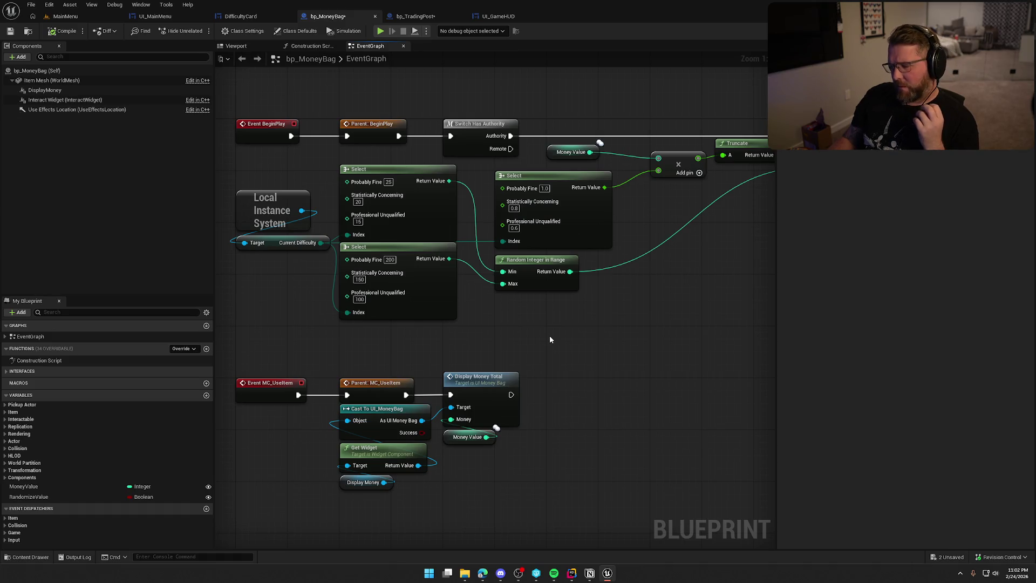
left_click(413, 18)
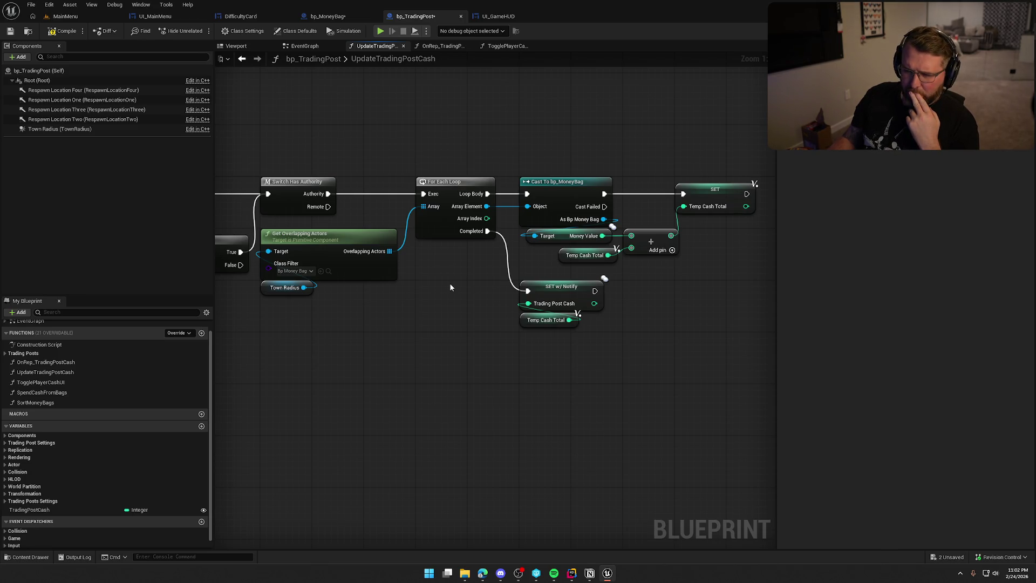
mouse_move(652, 300)
left_mouse_down()
mouse_move(533, 312)
mouse_move(597, 303)
mouse_move(514, 358)
mouse_move(748, 326)
mouse_move(427, 339)
left_mouse_up()
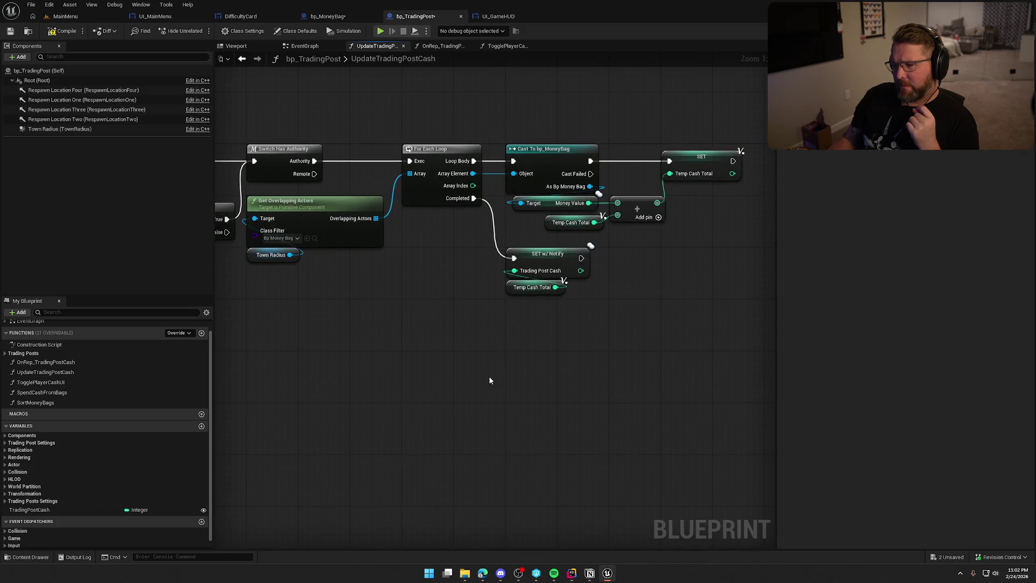
left_click_drag(502, 359, 647, 347)
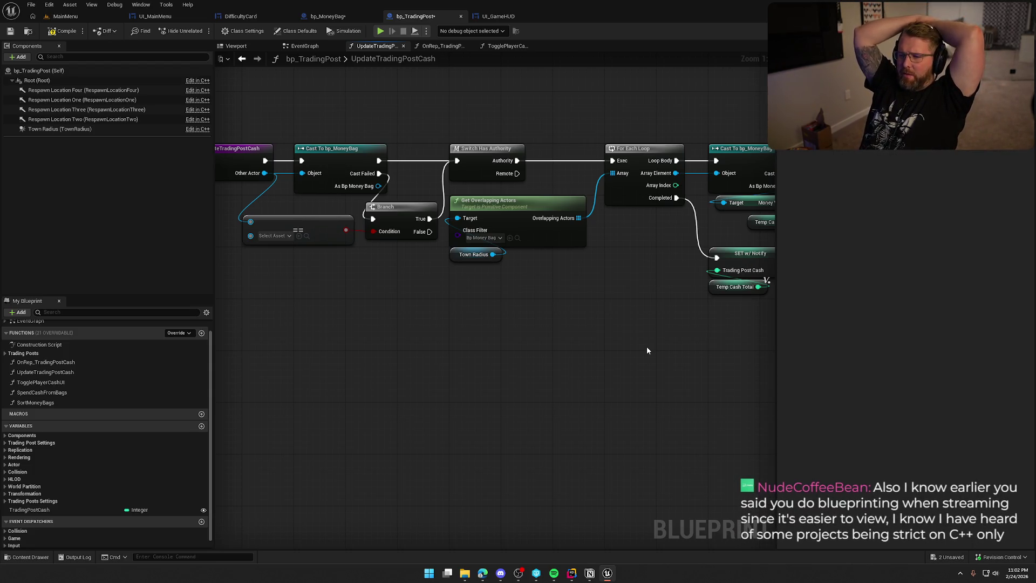
left_click_drag(647, 350, 391, 375)
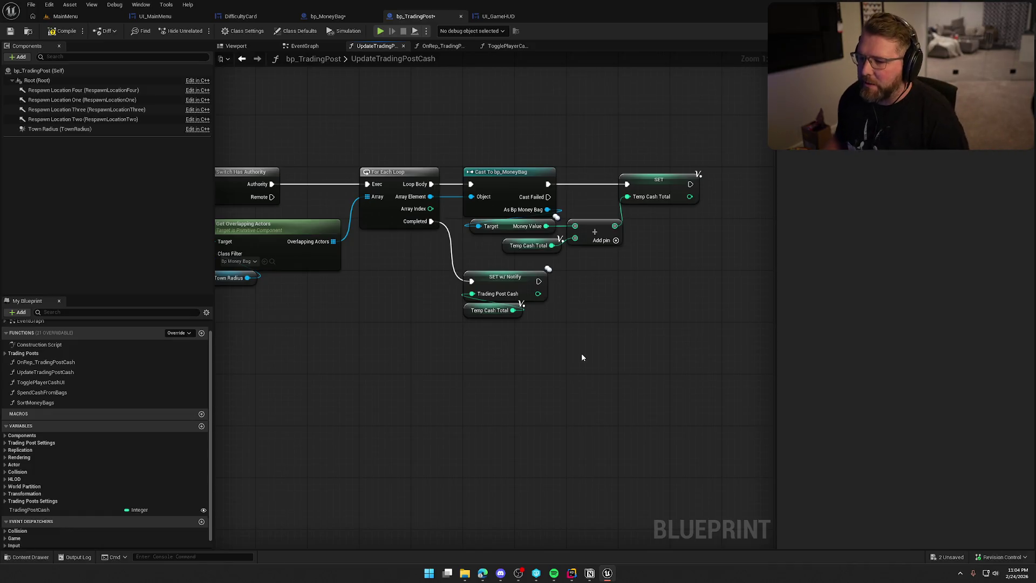
scroll(659, 255, "down", 3)
mouse_move(275, 137)
left_mouse_down()
mouse_move(698, 324)
mouse_move(659, 323)
left_mouse_up()
left_click_drag(252, 117, 346, 180)
mouse_move(497, 258)
left_mouse_down()
mouse_move(668, 360)
mouse_move(571, 355)
mouse_move(562, 328)
left_mouse_up()
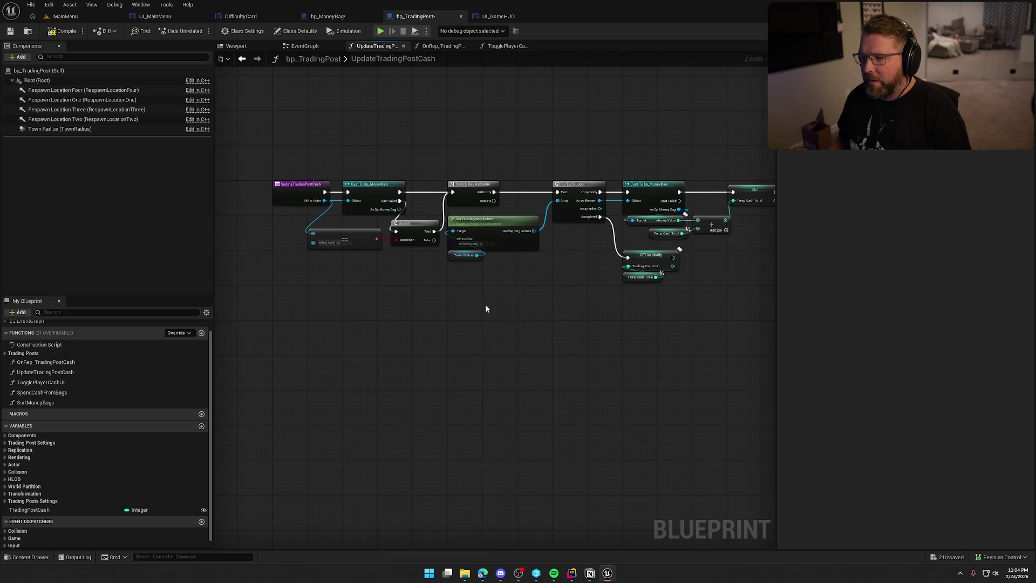
Compile bp_TradingPost, check it out and save it, then return to its event graph
left_click(65, 32)
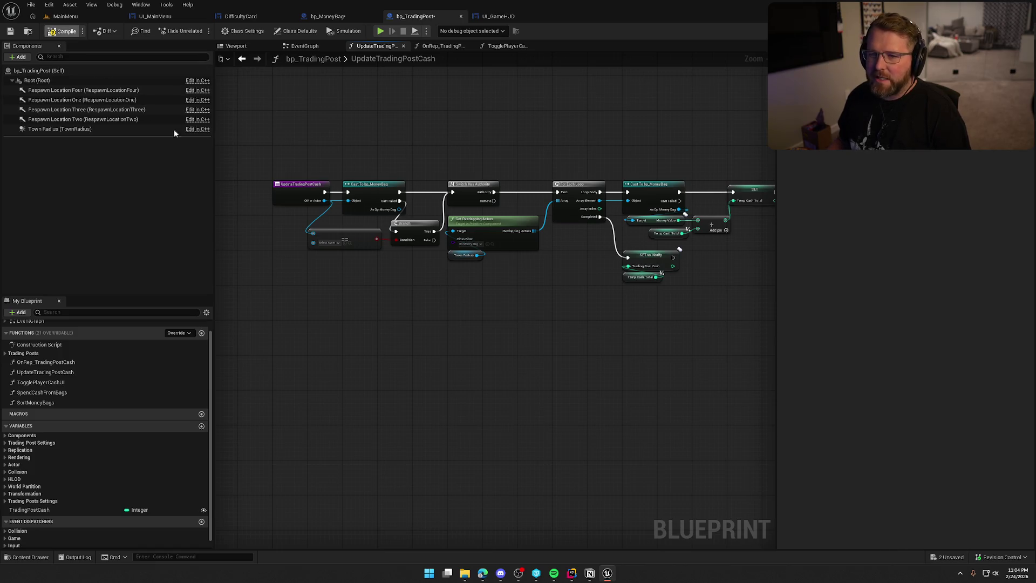
left_click(521, 376)
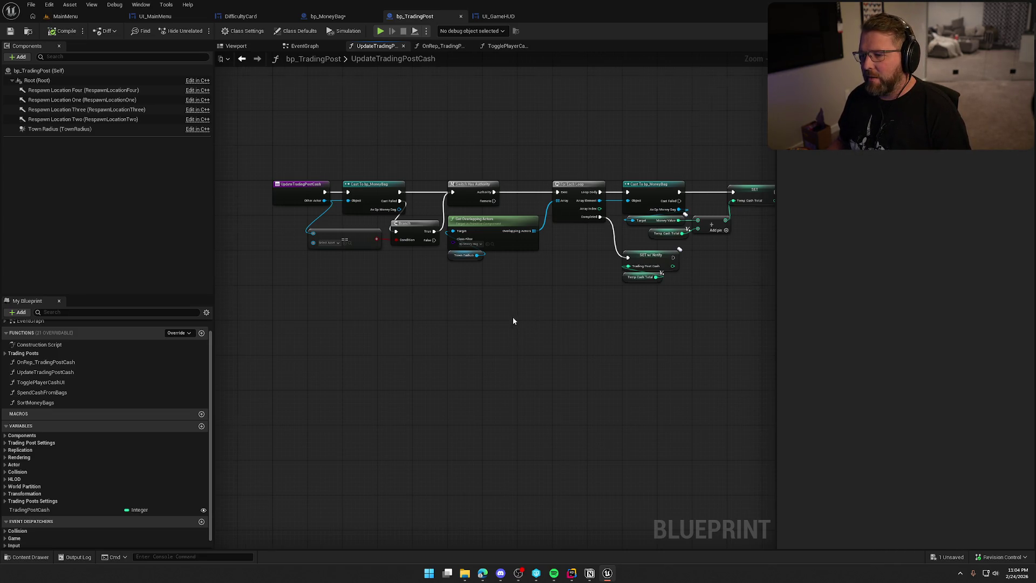
scroll(512, 329, "up", 2)
scroll(418, 365, "up", 1)
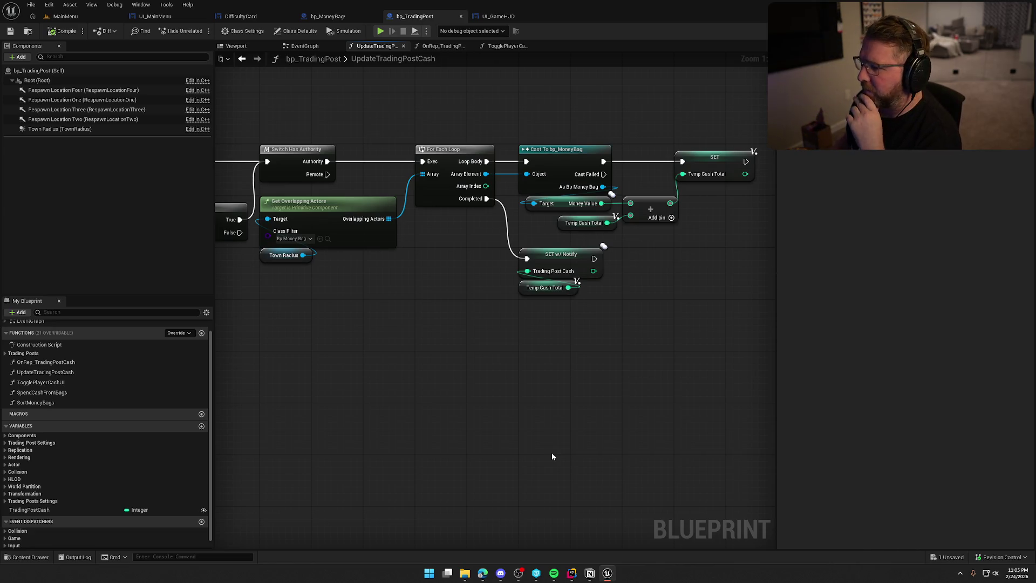
mouse_move(533, 419)
left_mouse_down()
mouse_move(448, 401)
mouse_move(592, 403)
mouse_move(608, 388)
mouse_move(523, 386)
left_mouse_up()
scroll(448, 401, "down", 1)
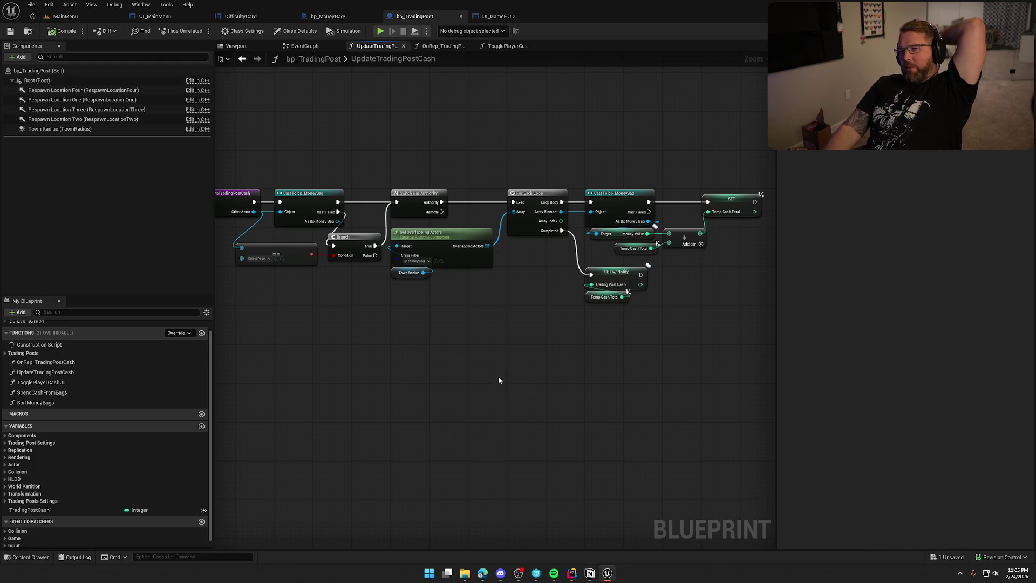
left_click(305, 45)
Select the Town Radius component and switch off its Generate Overlap Events
left_click_drag(484, 156, 545, 224)
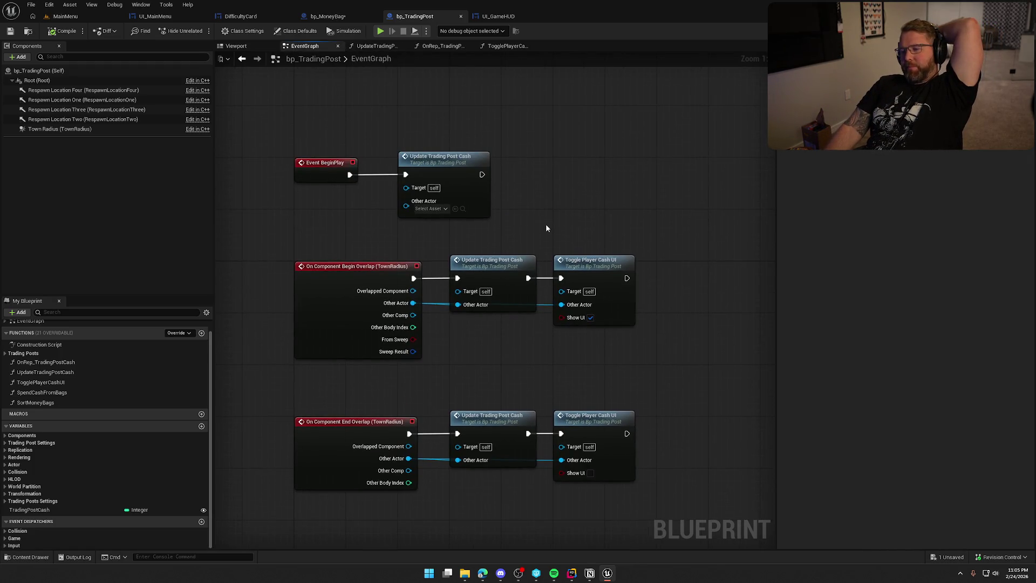
left_click(108, 128)
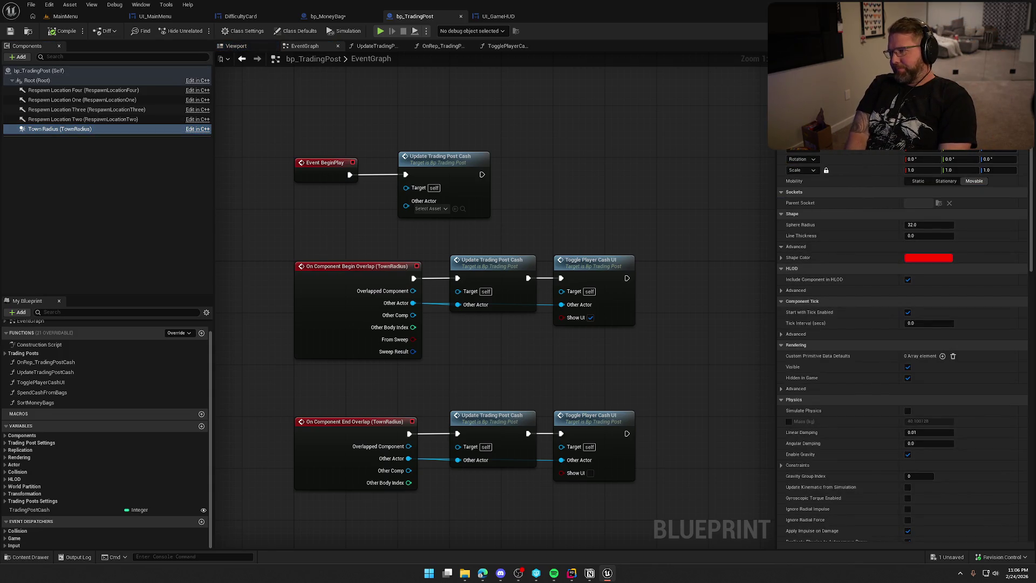
scroll(905, 342, "down", 10)
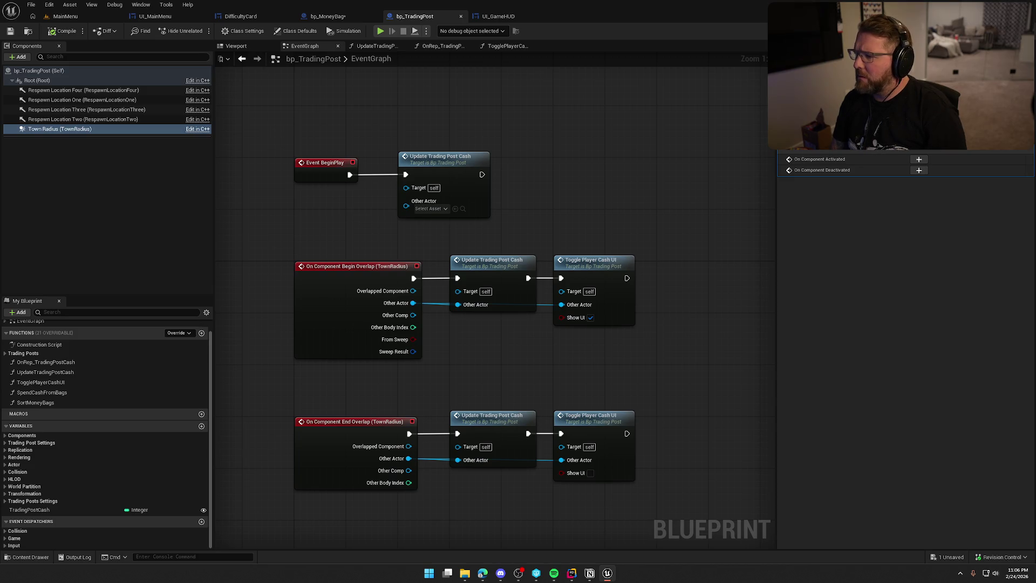
scroll(905, 345, "up", 10)
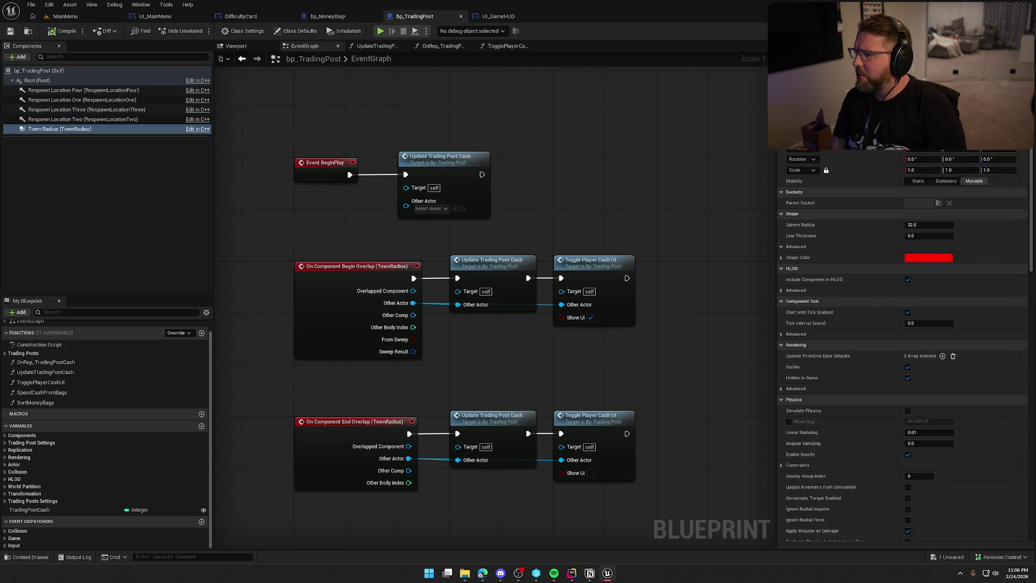
type("preset")
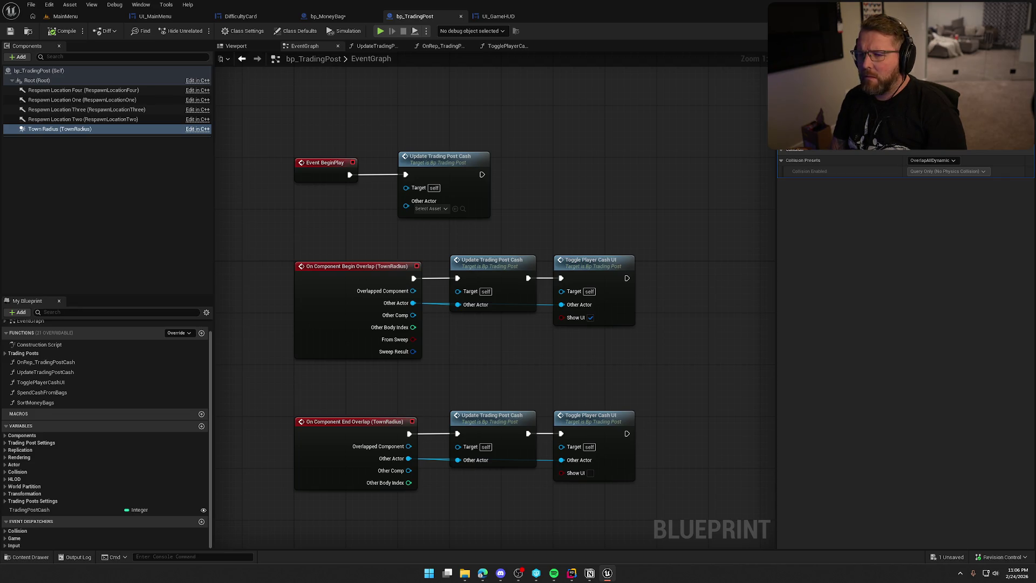
key("BackSpace")
key("BackSpace")
key("BackSpace")
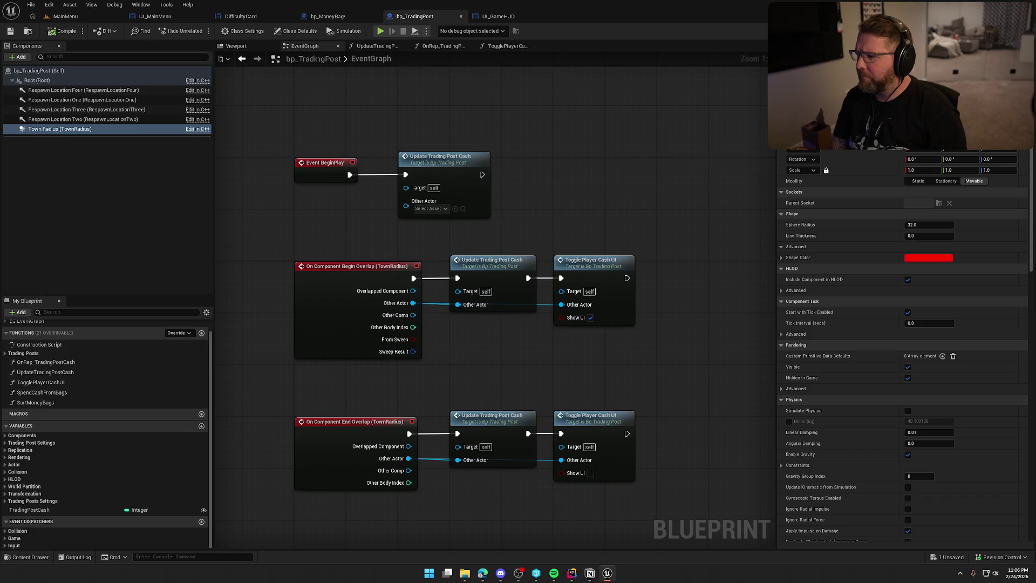
scroll(906, 345, "down", 15)
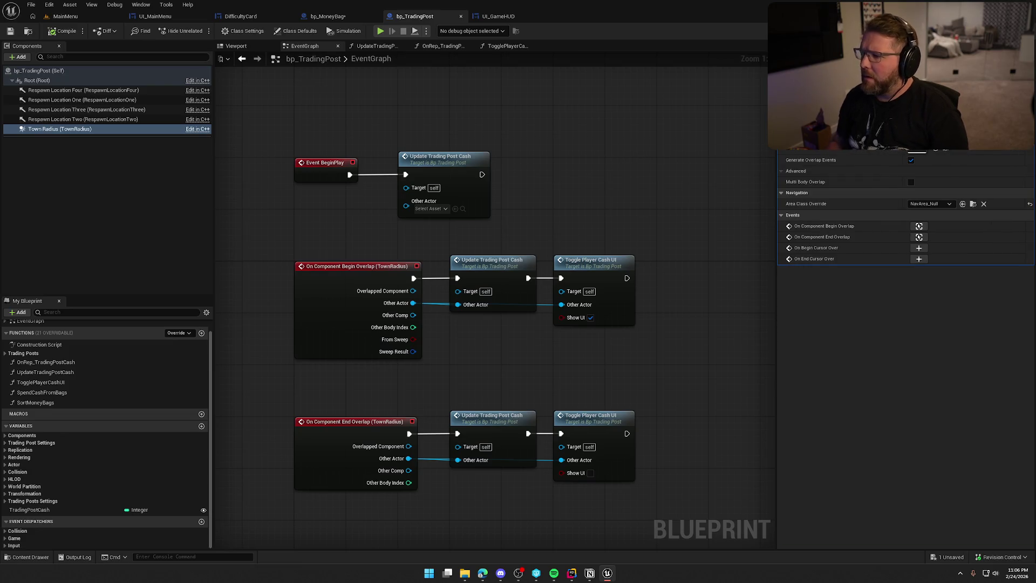
left_click(911, 160)
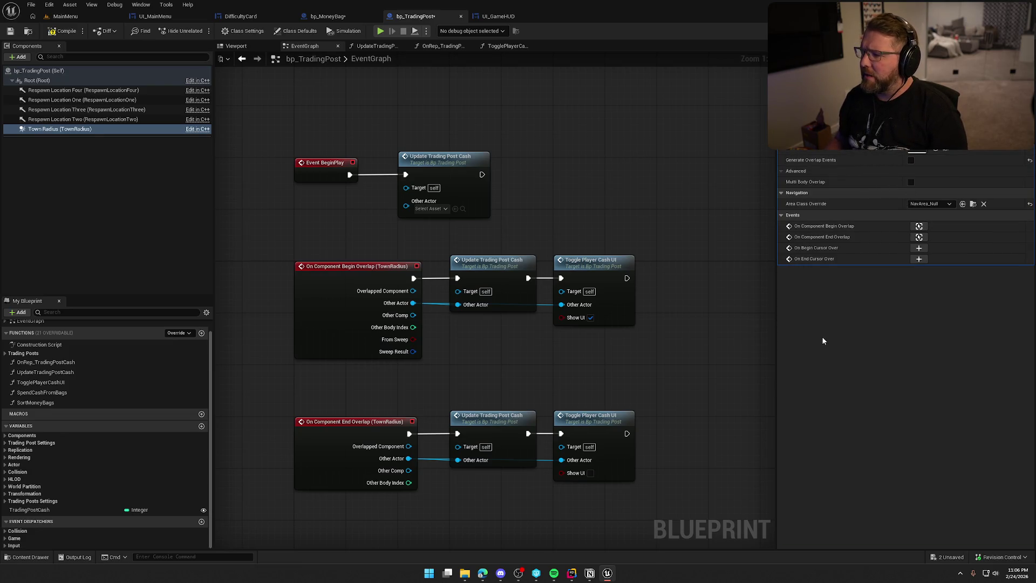
Save bp_TradingPost, move the BeginPlay cash update node right, and re-enable Town Radius overlap events
key("ctrl+s")
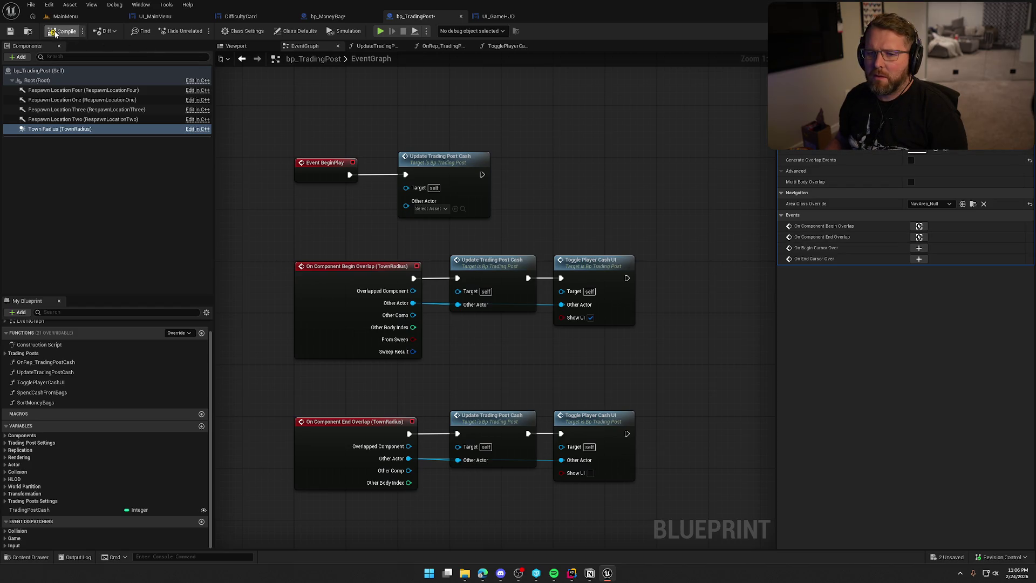
mouse_move(580, 197)
left_mouse_down()
mouse_move(609, 148)
mouse_move(561, 169)
left_mouse_up()
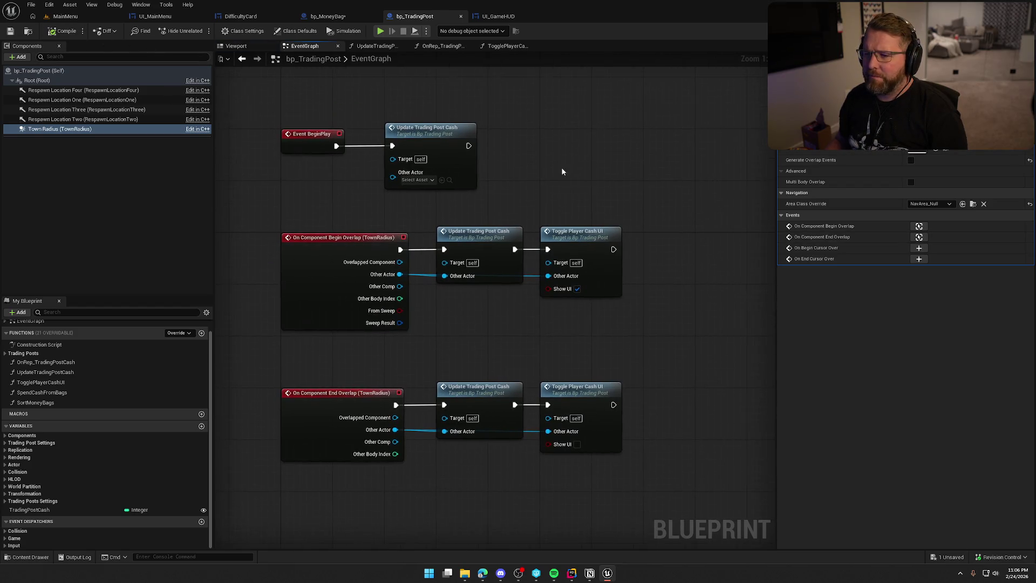
mouse_move(444, 140)
left_mouse_down()
mouse_move(637, 137)
mouse_move(580, 139)
mouse_move(591, 138)
left_mouse_up()
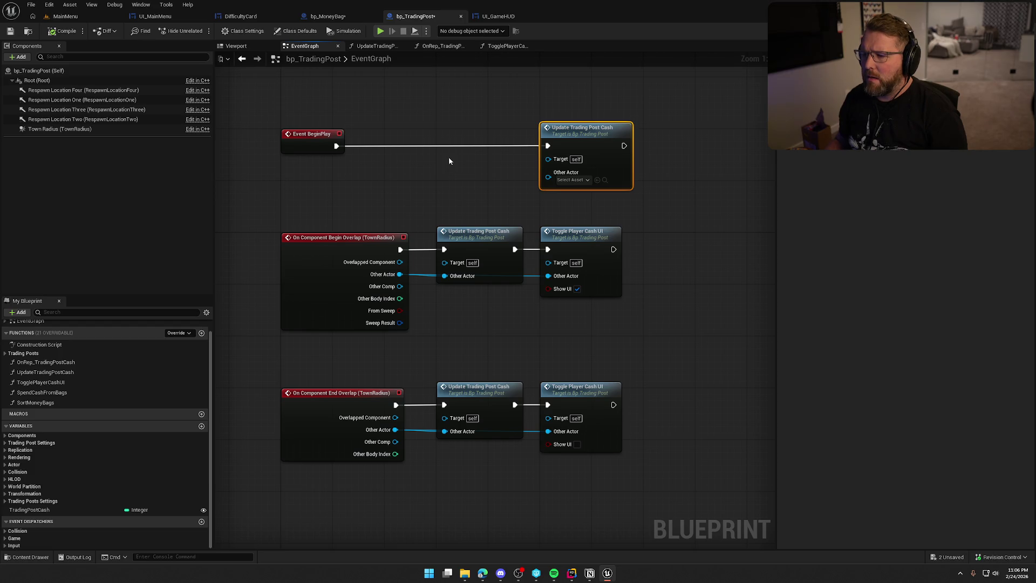
left_click(711, 160)
left_click(86, 130)
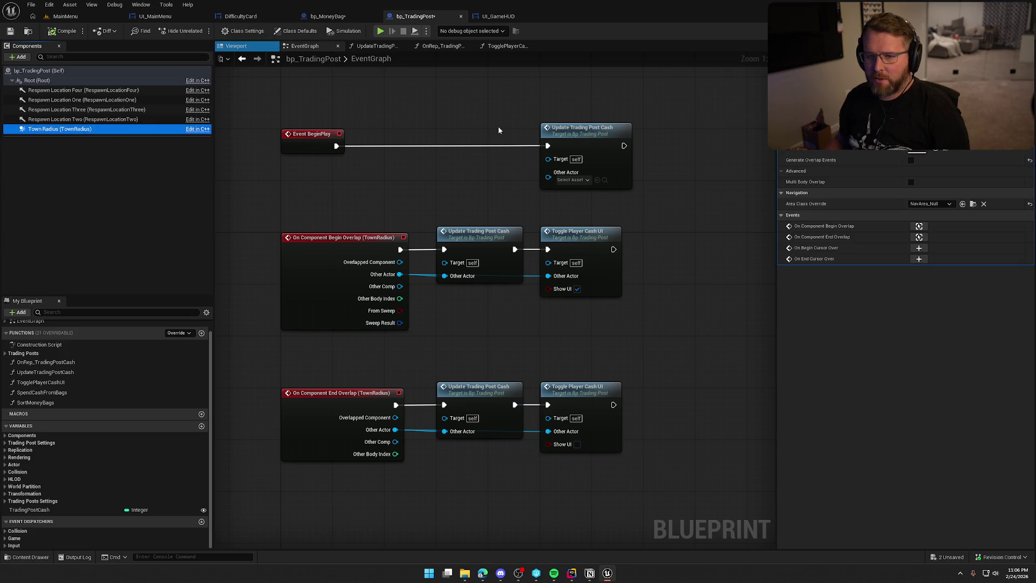
left_click(910, 162)
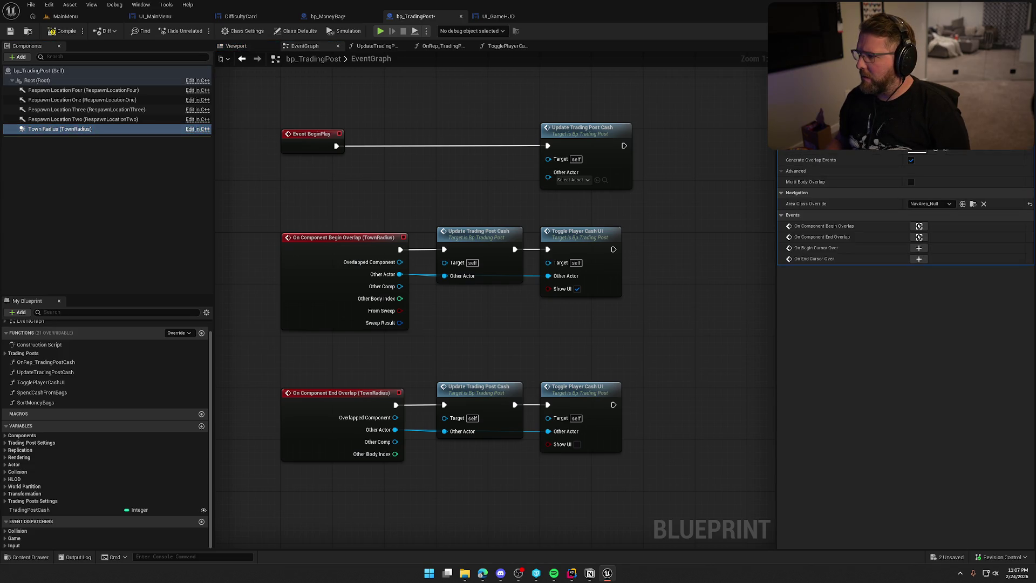
Insert a 0.2-second Delay between Event BeginPlay and Update Trading Post Cash
left_click(394, 135)
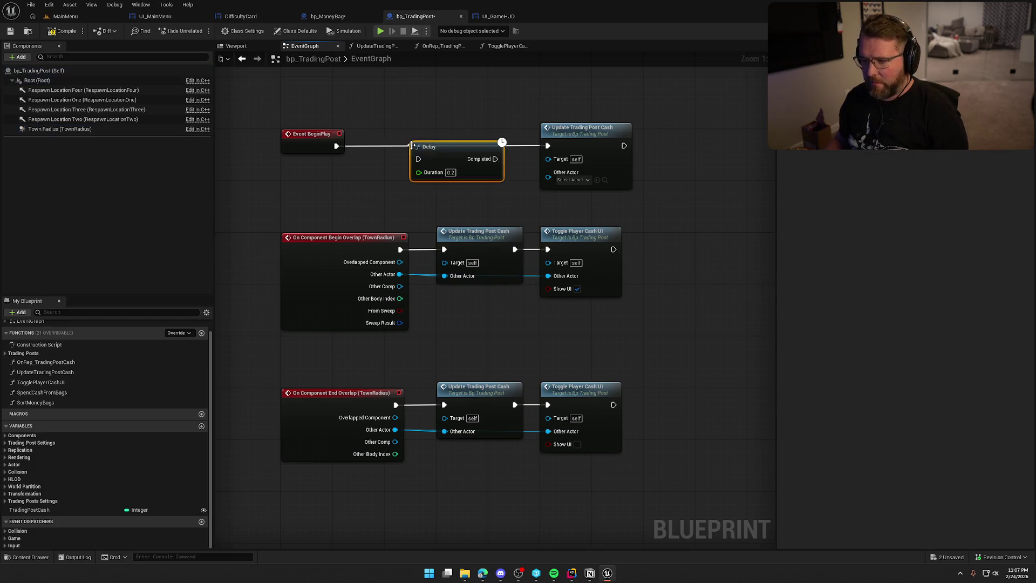
left_click_drag(336, 145, 548, 146)
left_click_drag(443, 142, 450, 142)
left_click_drag(590, 139, 539, 139)
left_click(367, 134)
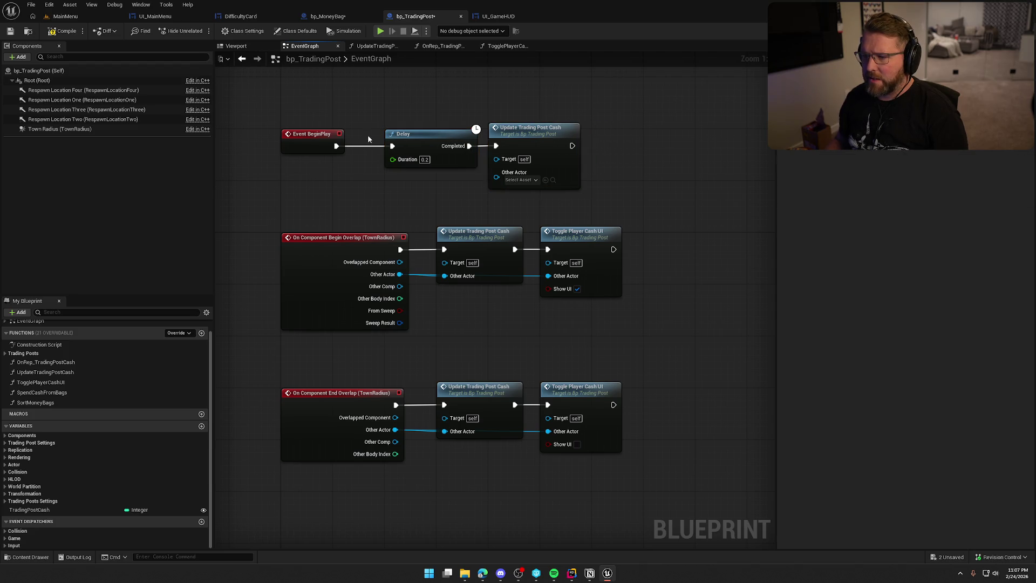
Open the UpdateTradingPostCash function graph, then compile and save bp_TradingPost
double_click(555, 150)
left_click_drag(260, 173, 739, 335)
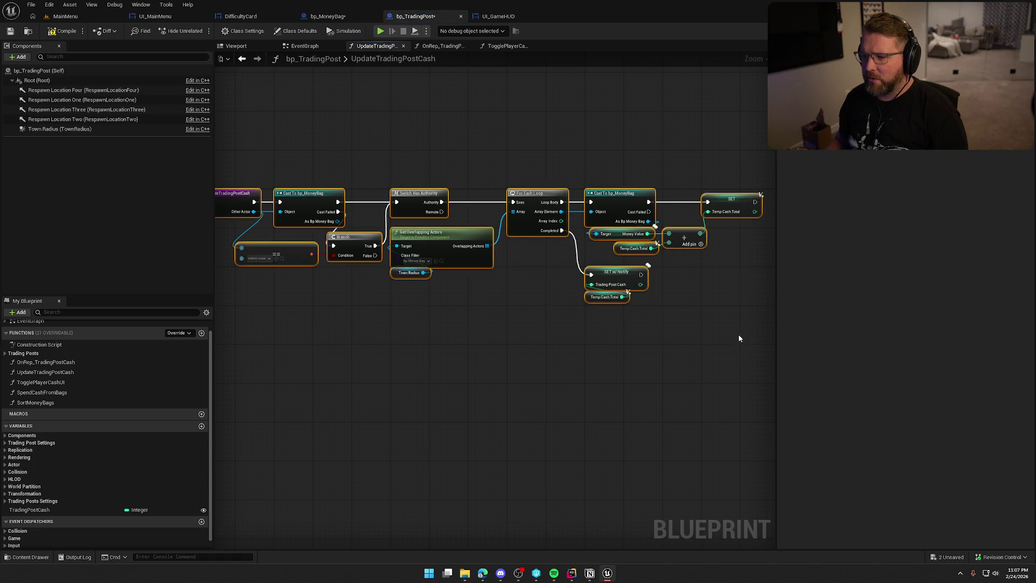
left_click(522, 328)
left_click(72, 31)
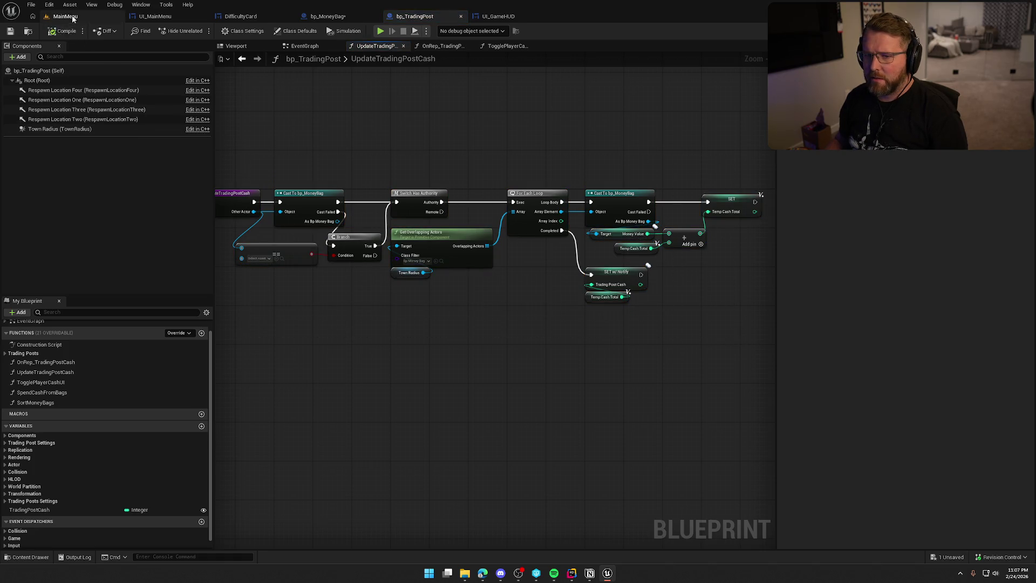
Play-test the MainMenu level on Professionally Unqualified, then stop and return to bp_TradingPost
left_click(71, 18)
key("alt+p")
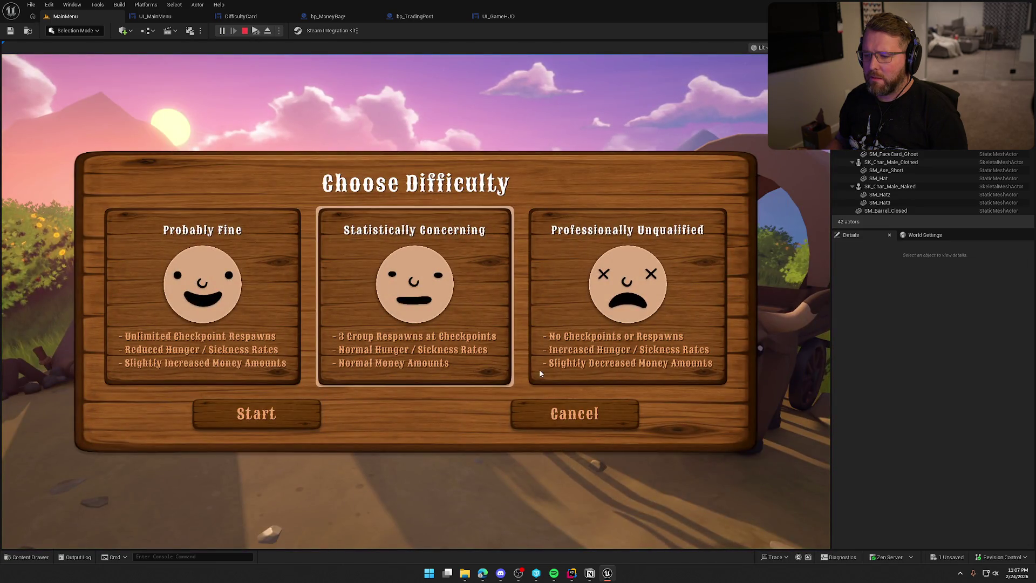
left_click(539, 372)
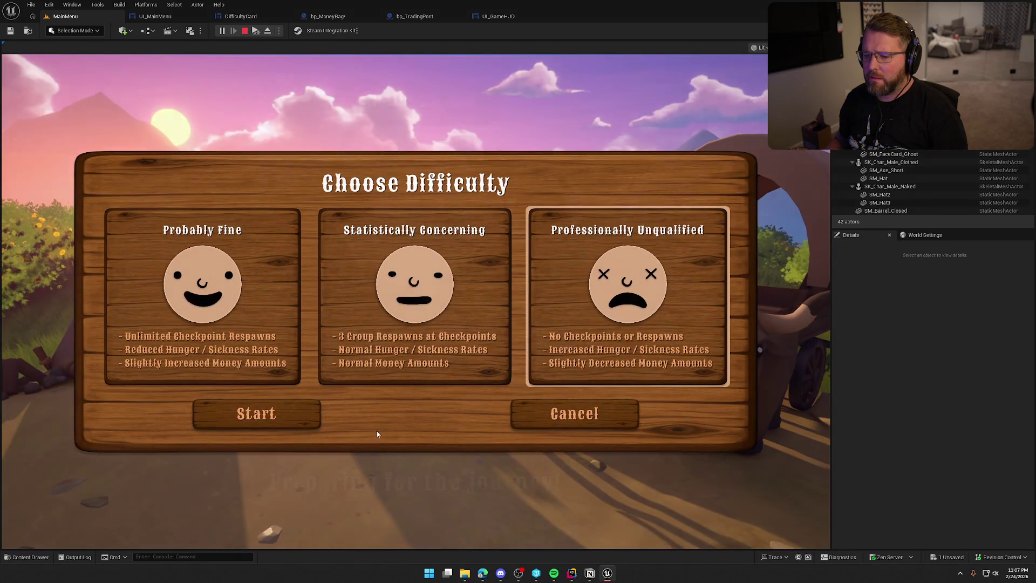
left_click(310, 420)
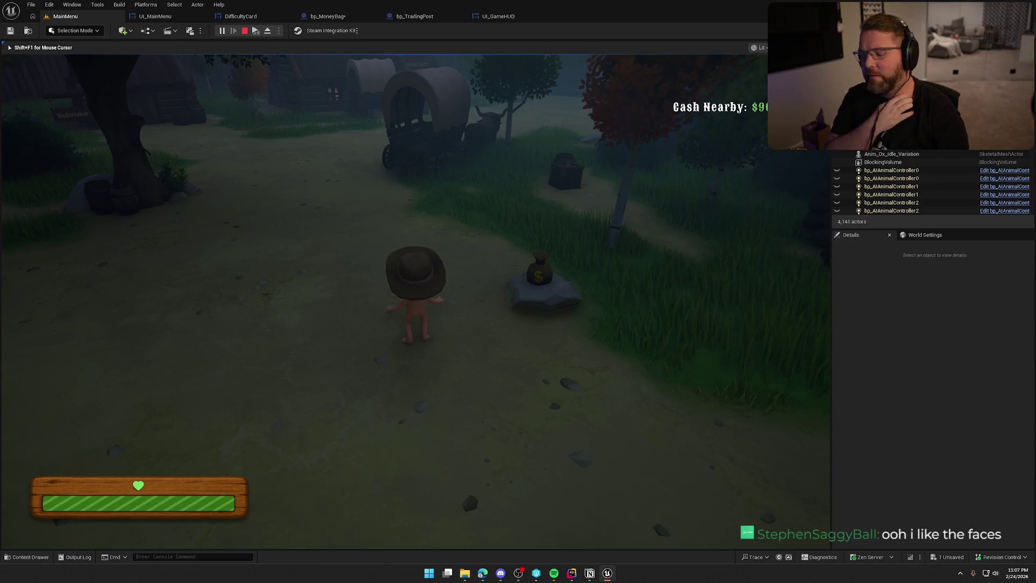
key("shift+F1")
key("Escape")
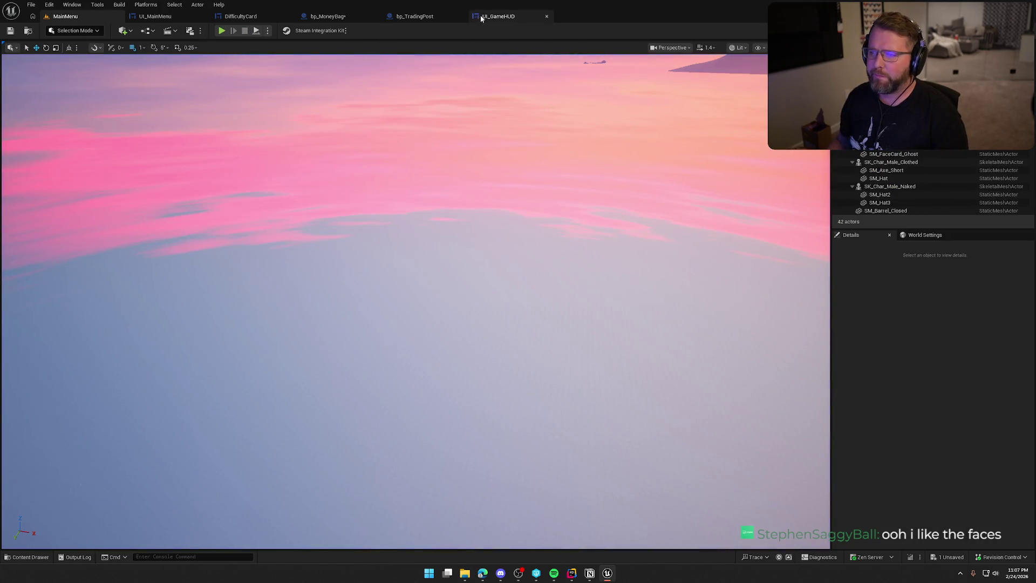
left_click(455, 17)
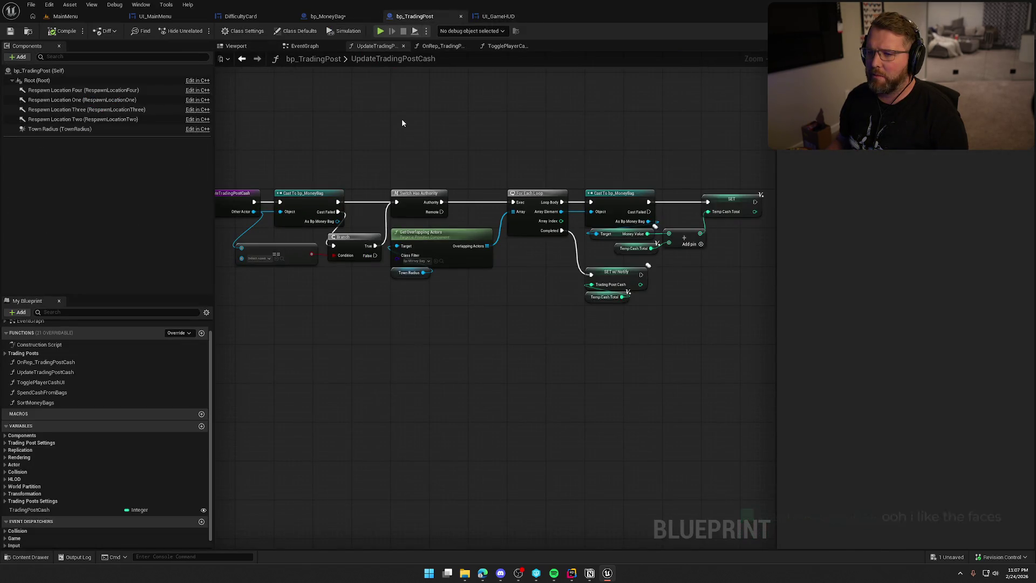
In the event graph, change the Delay duration to 0.1 and move that node up
left_click(305, 46)
key("BackSpace")
type("1")
key("Return")
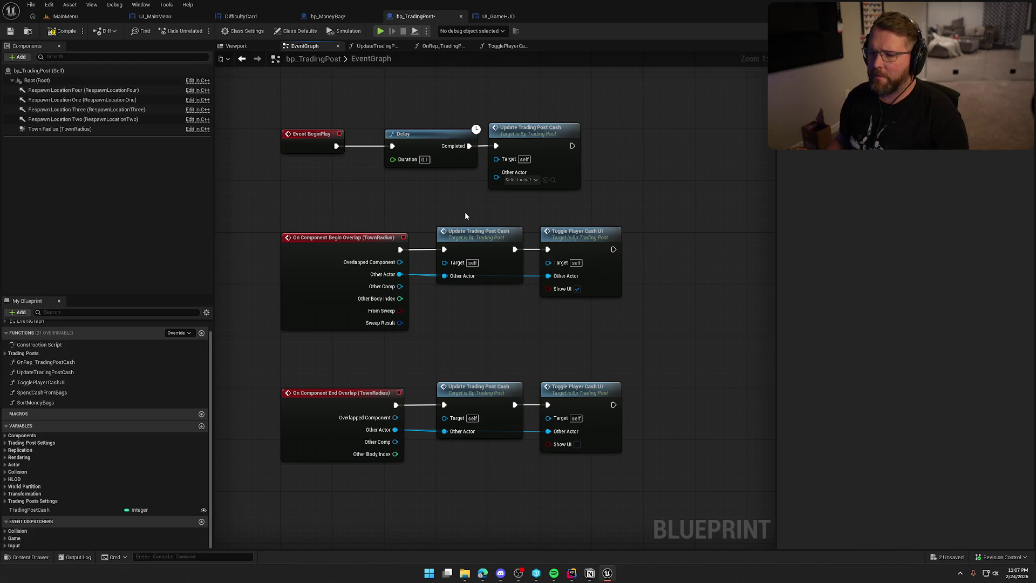
left_click_drag(409, 135, 401, 77)
Wire BeginPlay through a Delay Until Next Tick node into Update Trading Post Cash, then compile and play
left_click_drag(336, 146, 386, 150)
type("delay nex")
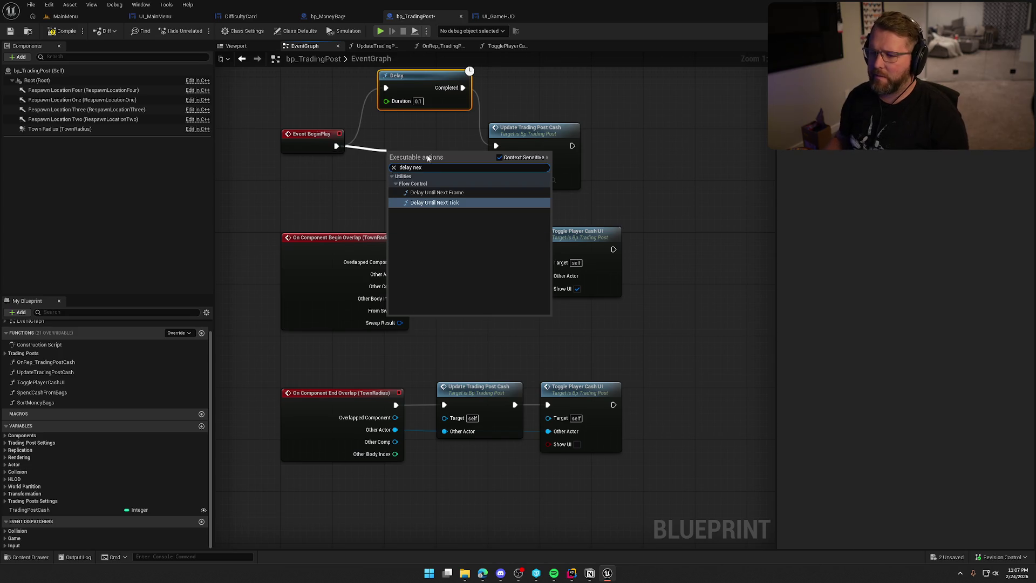
left_click(435, 201)
mouse_move(437, 169)
left_mouse_down()
mouse_move(496, 145)
mouse_move(419, 144)
left_mouse_up()
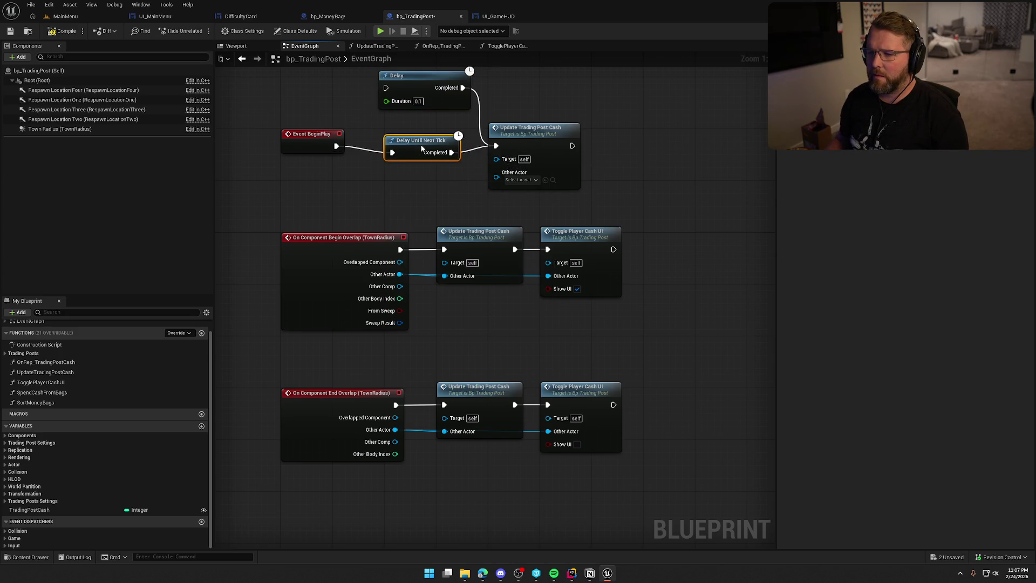
left_click(67, 30)
left_click(381, 30)
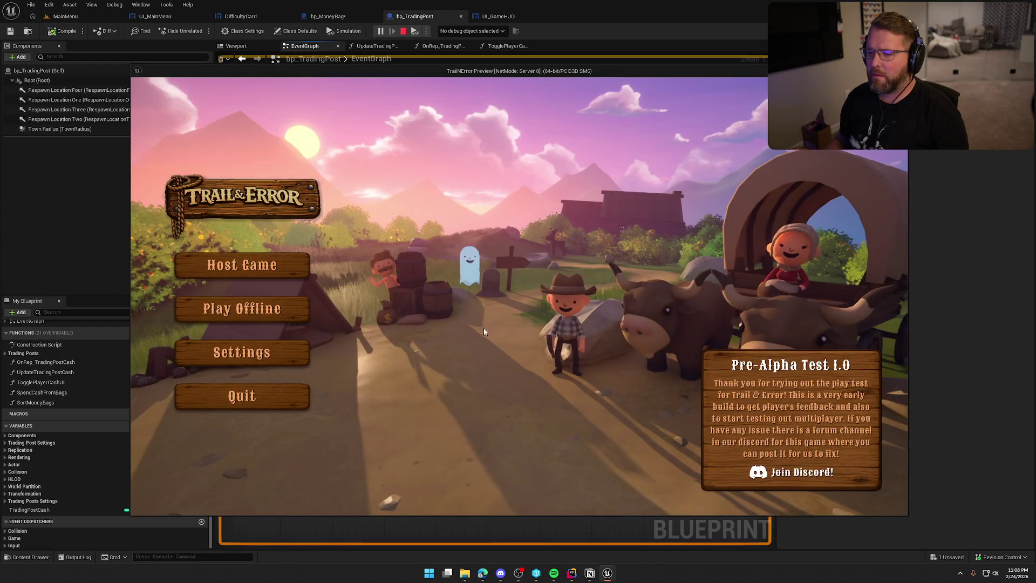
Start an offline game on Professionally Unqualified difficulty
left_click(287, 307)
left_click_drag(493, 73, 417, 66)
left_click(574, 358)
left_click(346, 390)
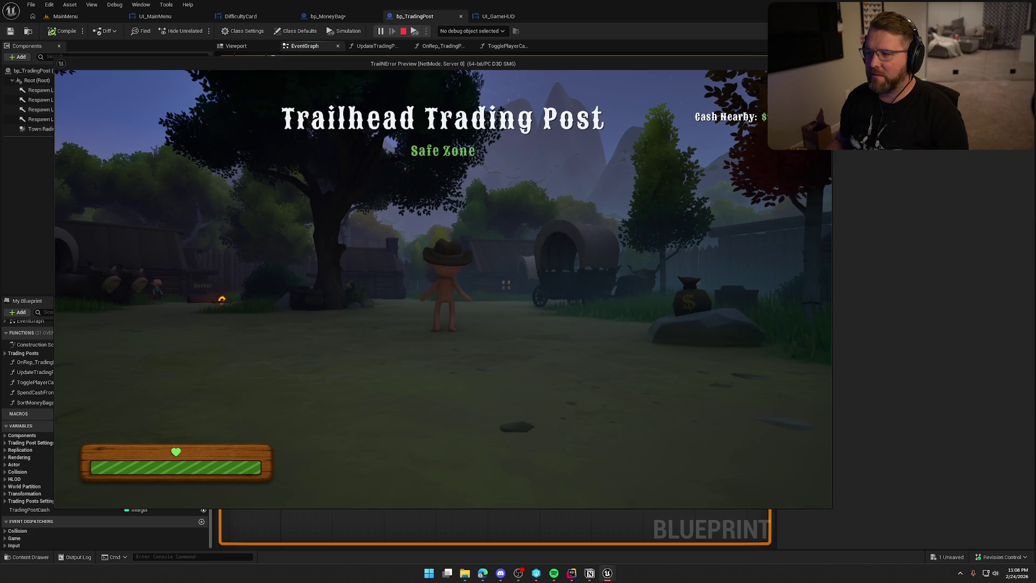
Walk to the money bag, pick it up and throw it, sprint toward the wagons, then stop
key("d")
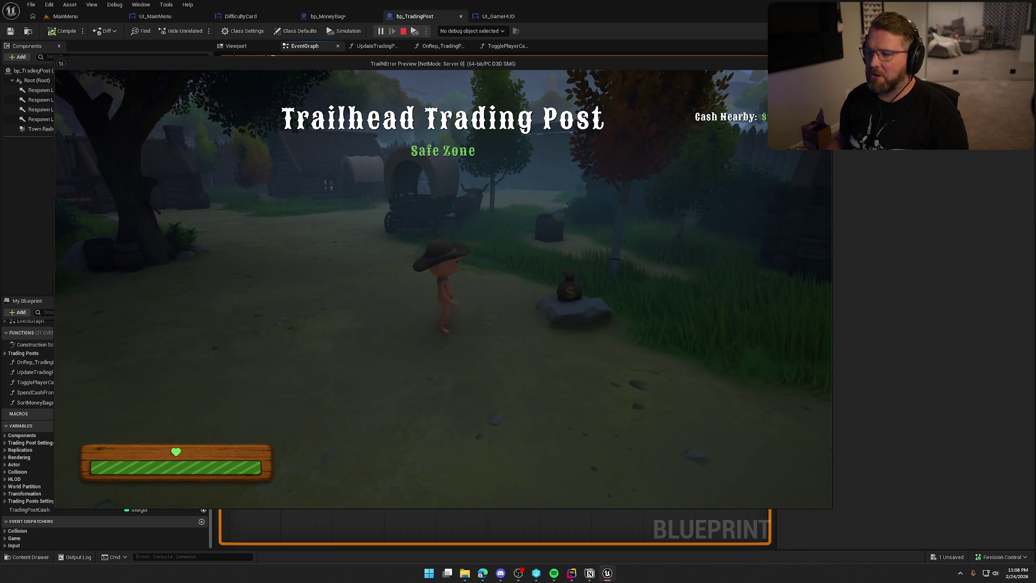
key("w")
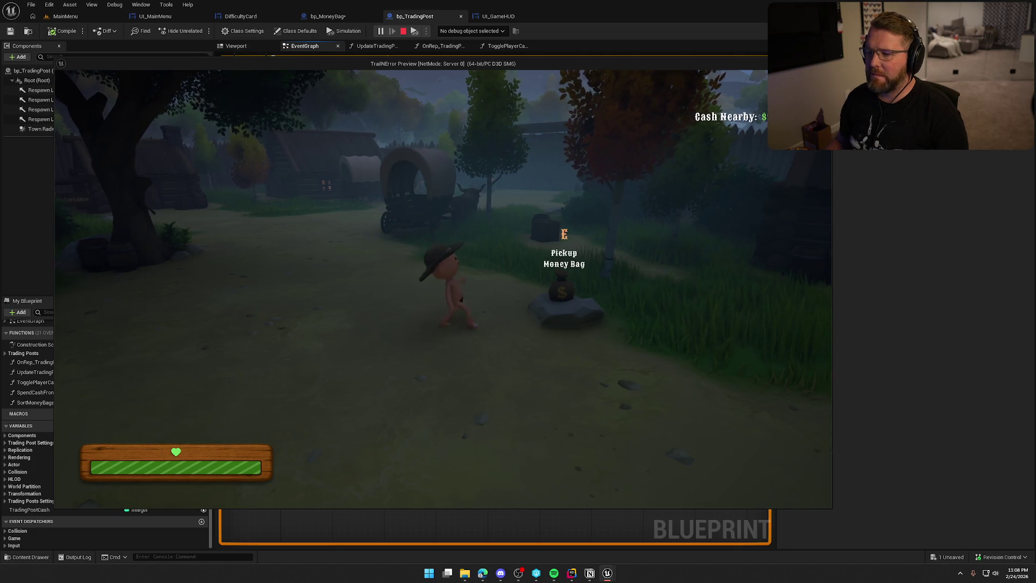
key("e")
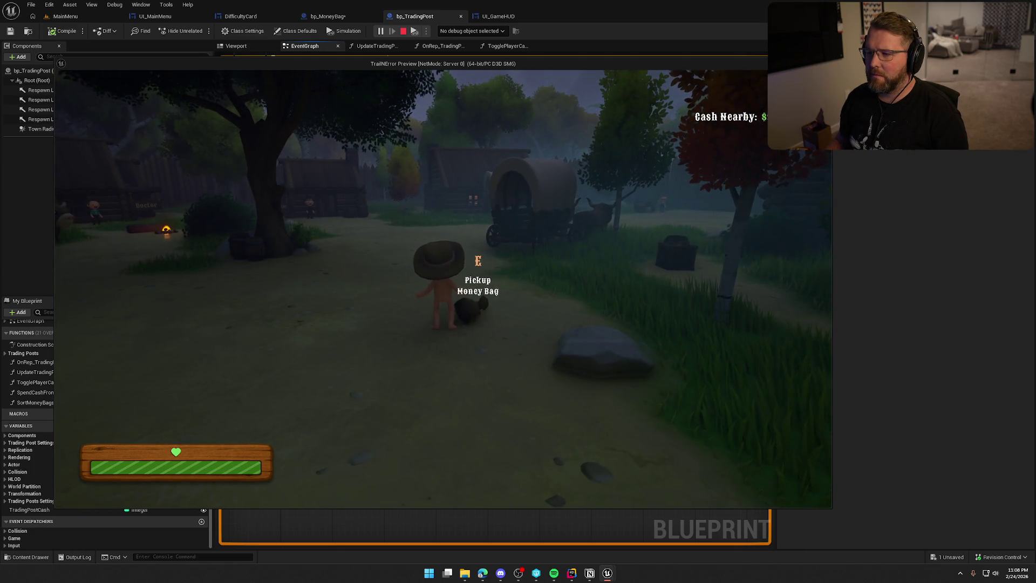
key("e")
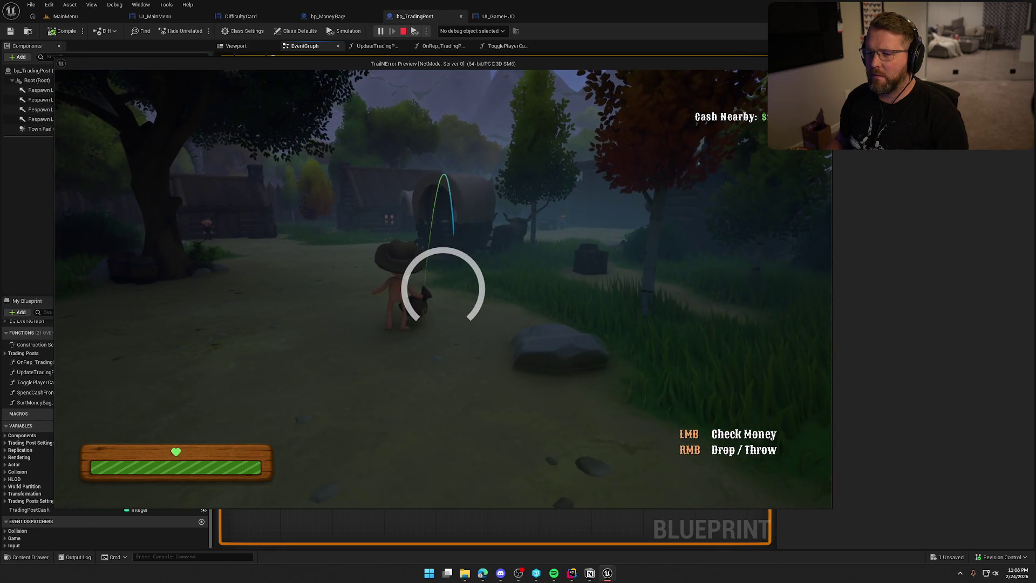
right_click(442, 289)
key("w")
key("shift")
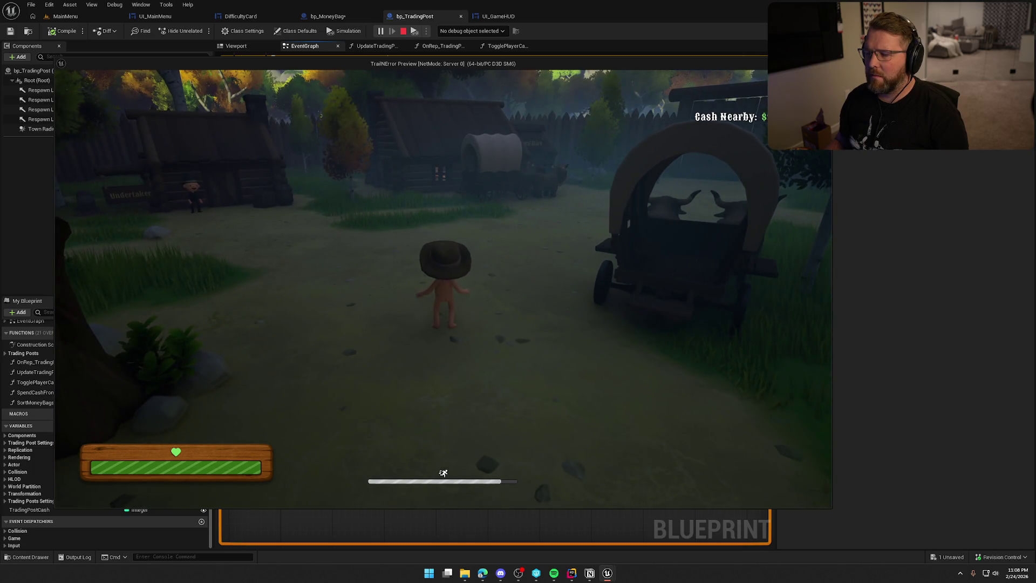
key("Escape")
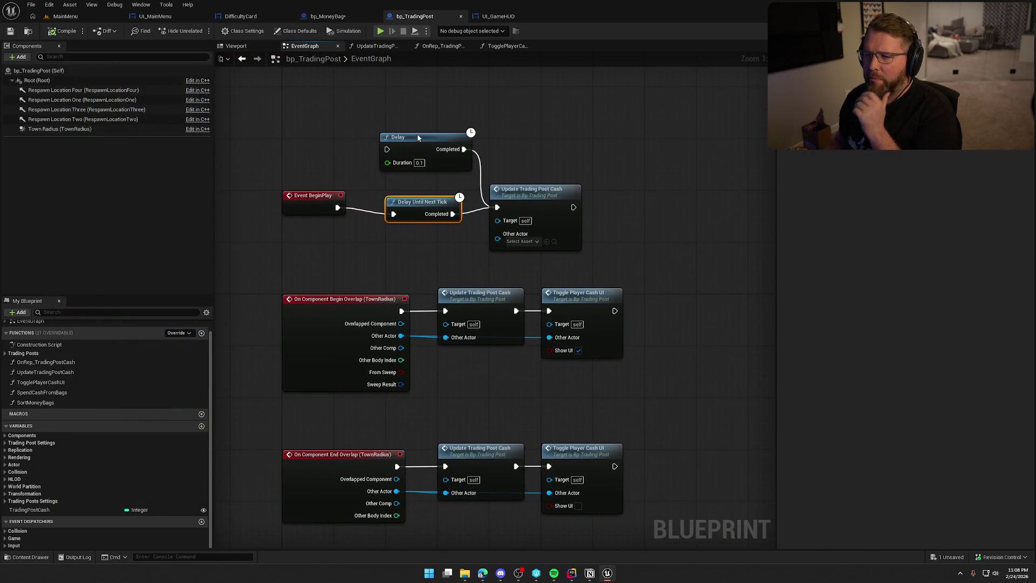
Delete the old Delay node and straighten the BeginPlay chain with the next-tick node
left_click(417, 137)
key("Delete")
left_click(413, 209)
key("q")
left_click(436, 153)
left_click_drag(277, 167, 620, 237)
left_click(635, 219)
scroll(674, 259, "down", 2)
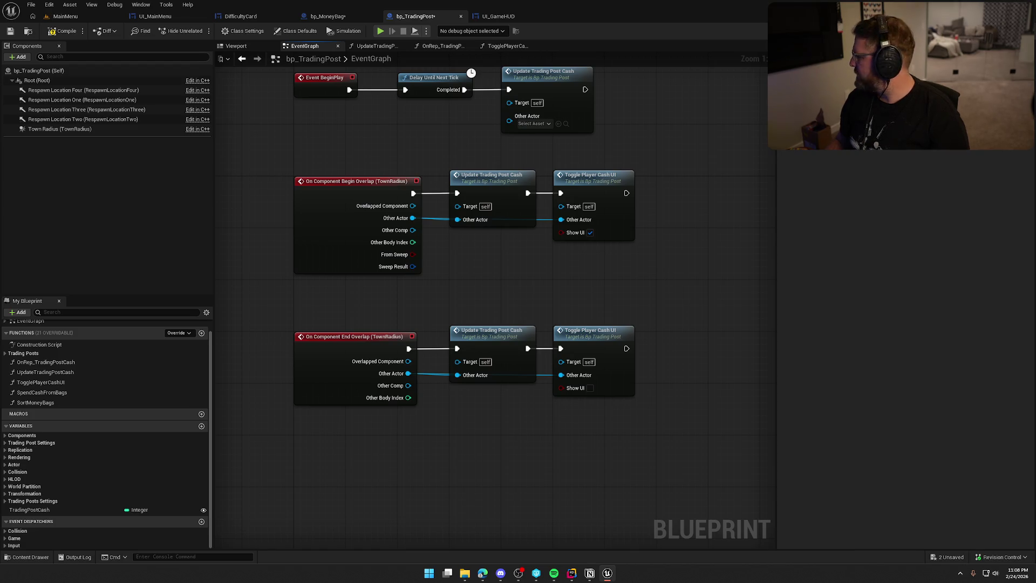
Recentre the graph, compile and save bp_TradingPost, and bring up the Notion To Do board
left_click(554, 572)
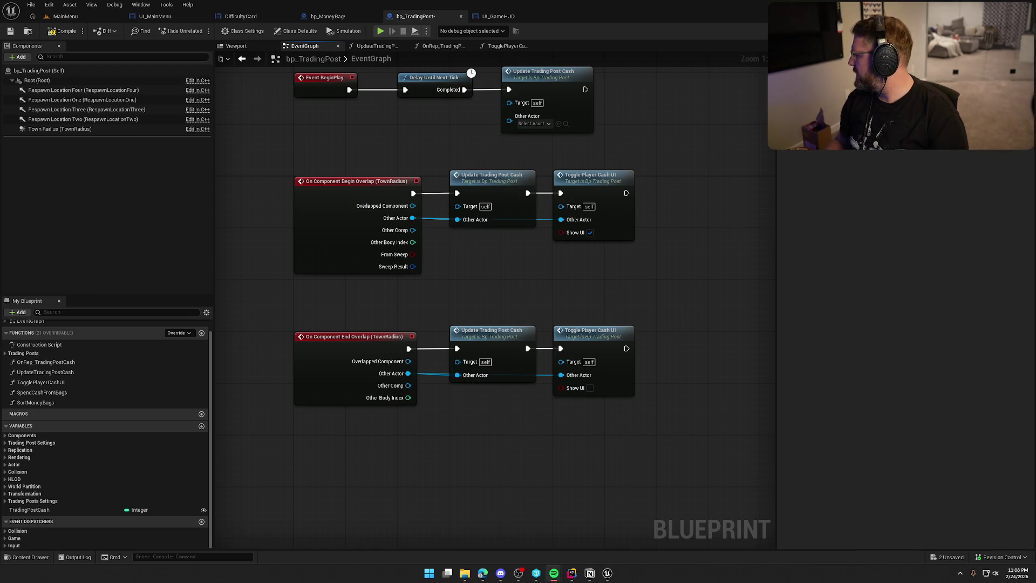
left_click_drag(681, 291, 618, 360)
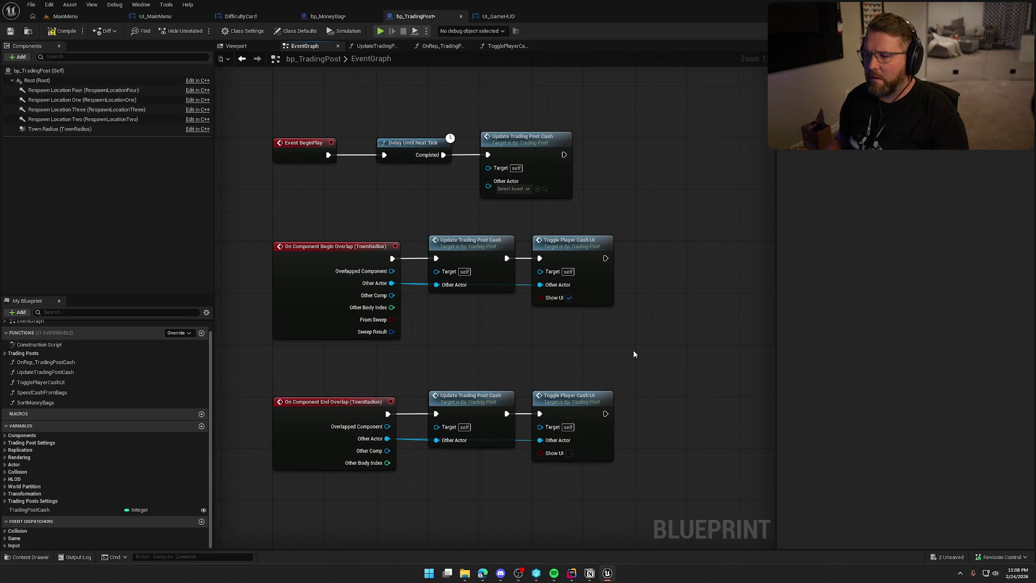
key("ctrl+s")
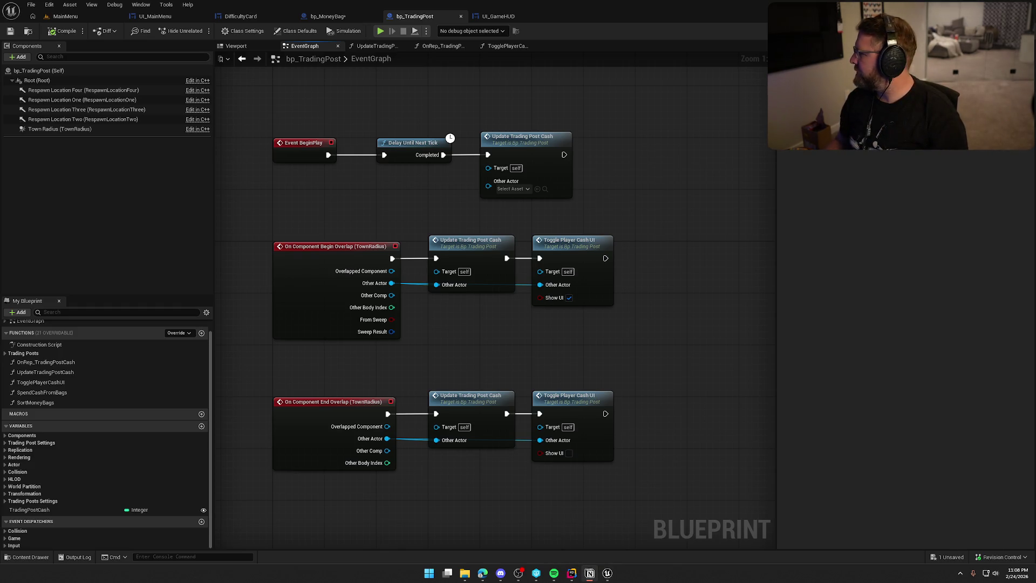
left_click(590, 573)
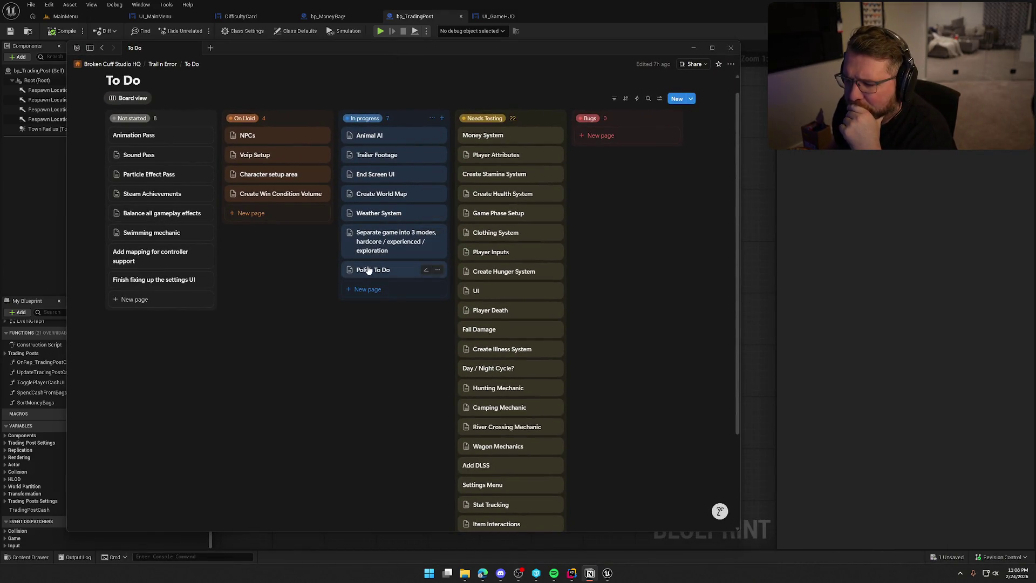
Move the 'Separate game into 3 modes' card into Needs Testing, then peek at Money System
left_click(372, 246)
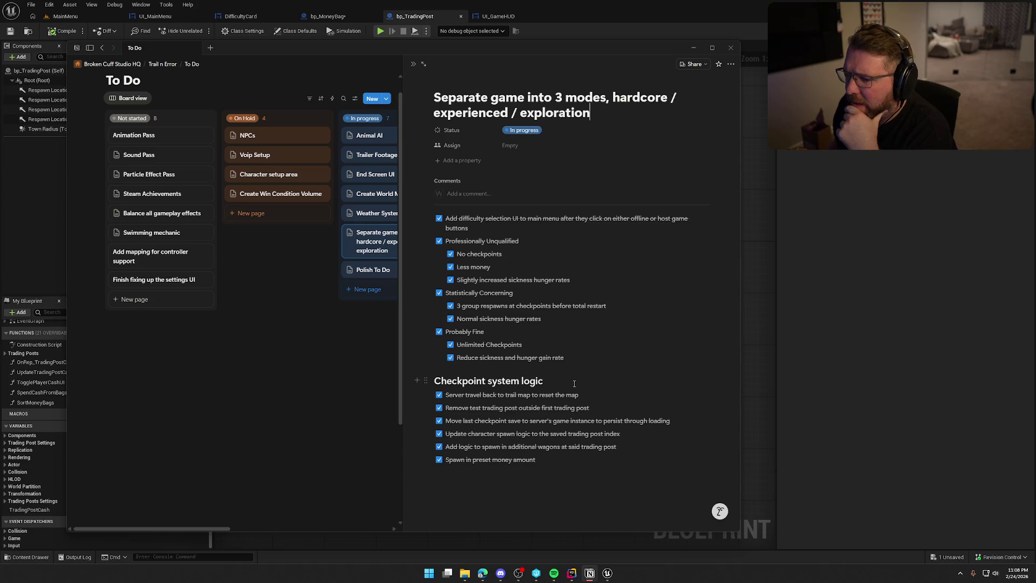
left_click(342, 354)
scroll(377, 243, "down", 3)
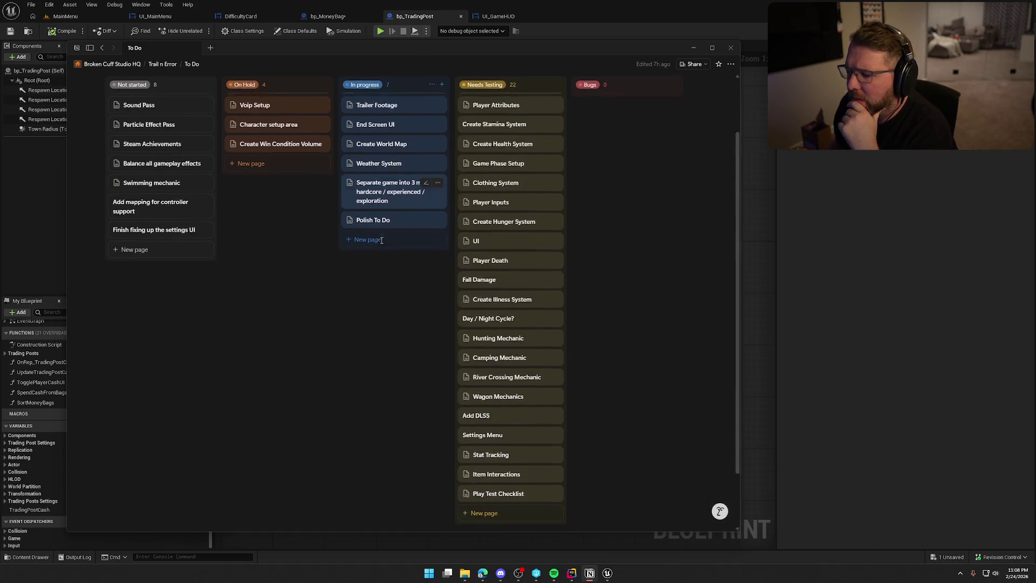
mouse_move(391, 160)
left_mouse_down()
mouse_move(383, 122)
mouse_move(486, 464)
left_mouse_up()
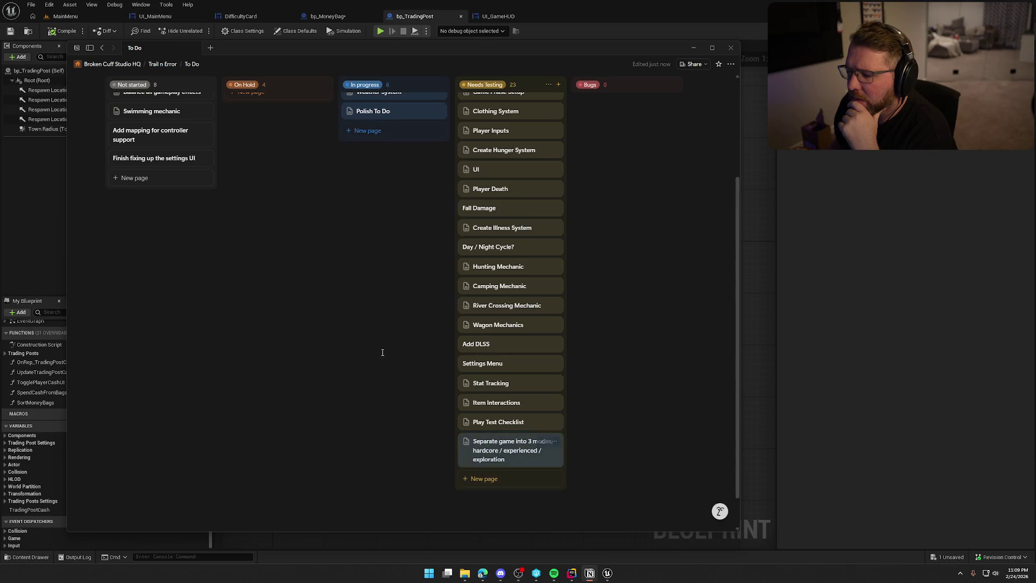
scroll(398, 388, "up", 3)
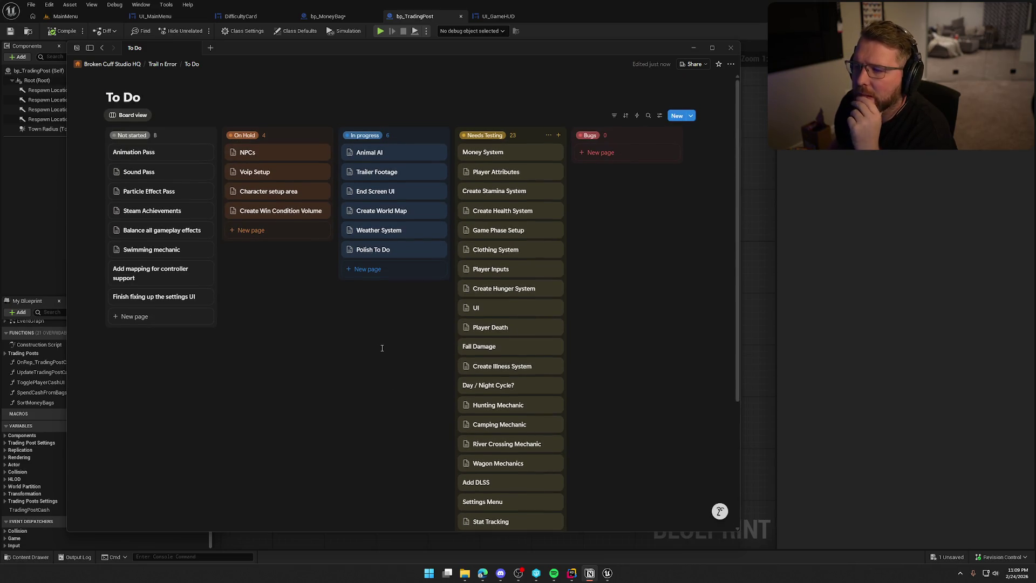
left_click(513, 152)
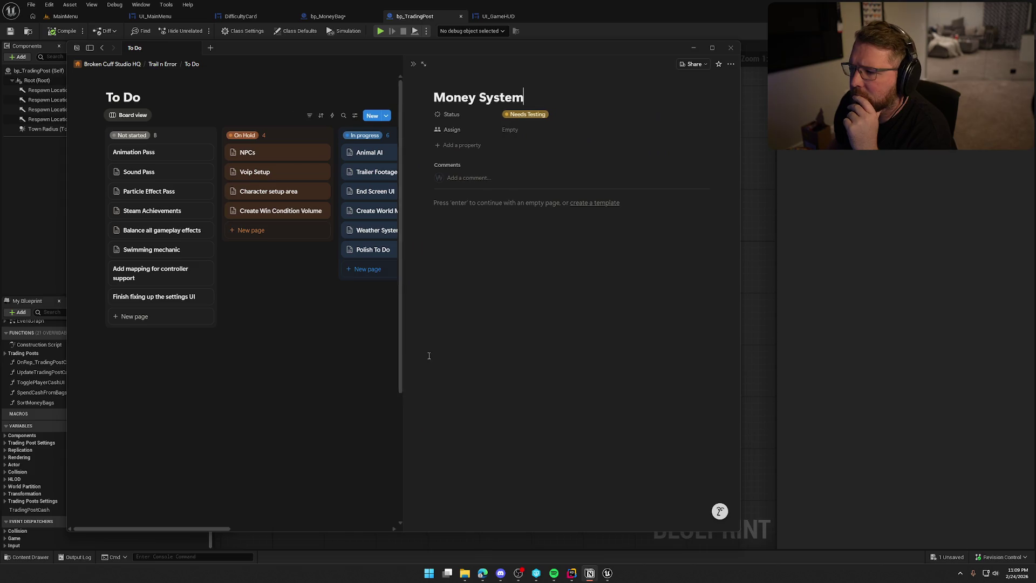
left_click(341, 393)
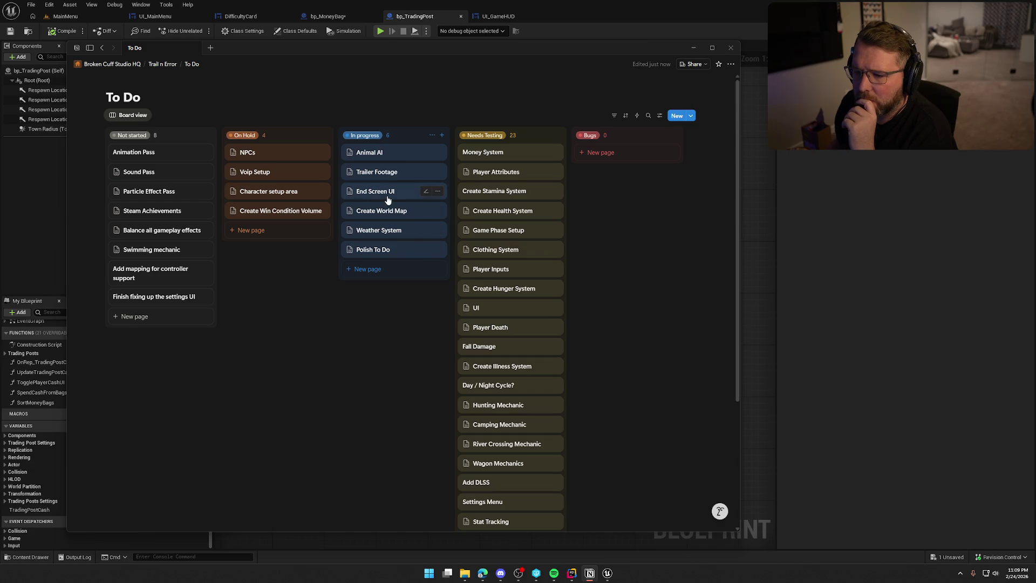
left_click(398, 215)
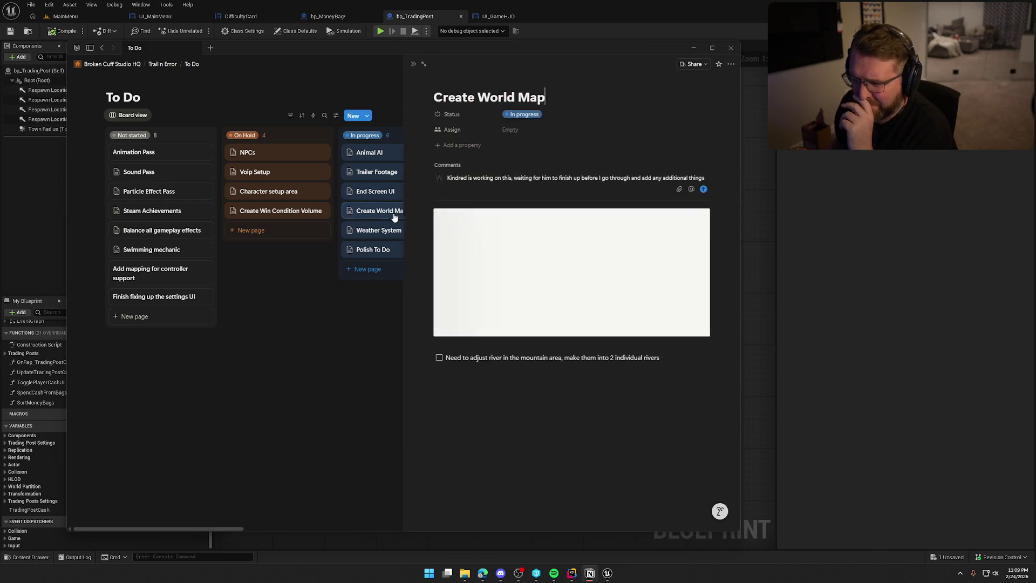
left_click(331, 354)
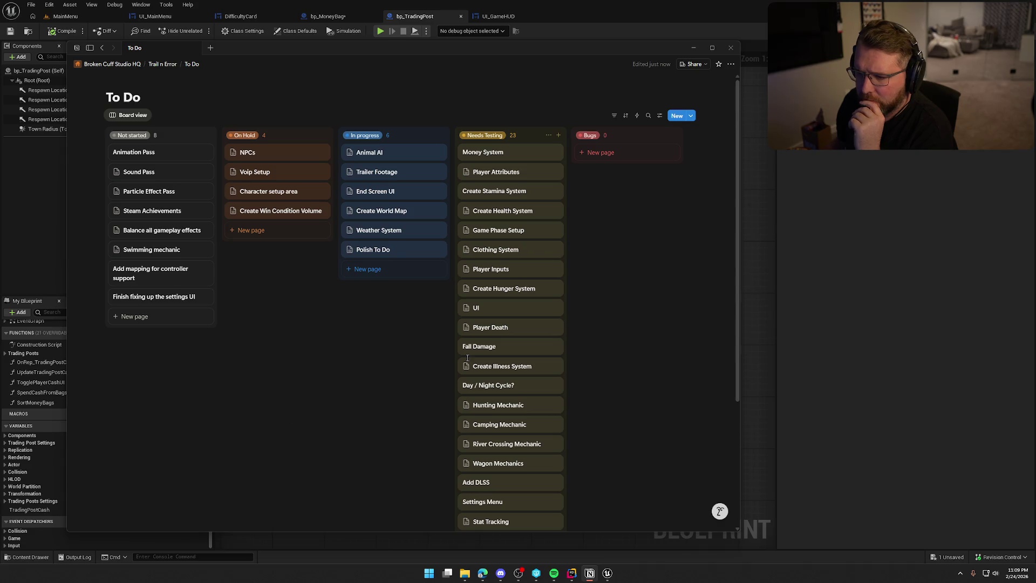
scroll(347, 437, "down", 3)
scroll(347, 440, "up", 3)
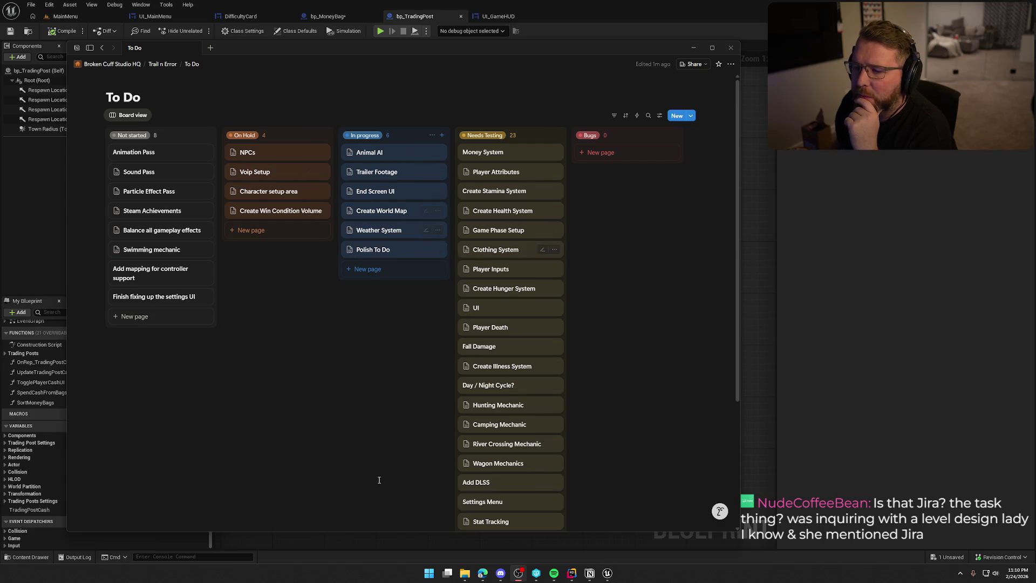
left_click(372, 153)
Close the Animal AI page and peek at the Polish To Do card
scroll(497, 372, "down", 5)
scroll(497, 372, "down", 3)
scroll(526, 398, "up", 8)
left_click(338, 291)
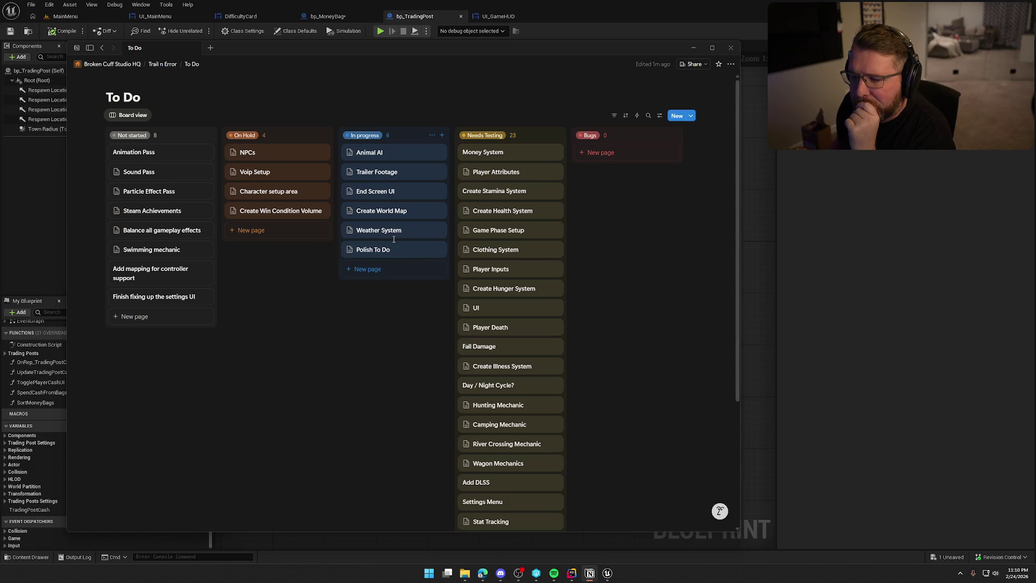
left_click(382, 250)
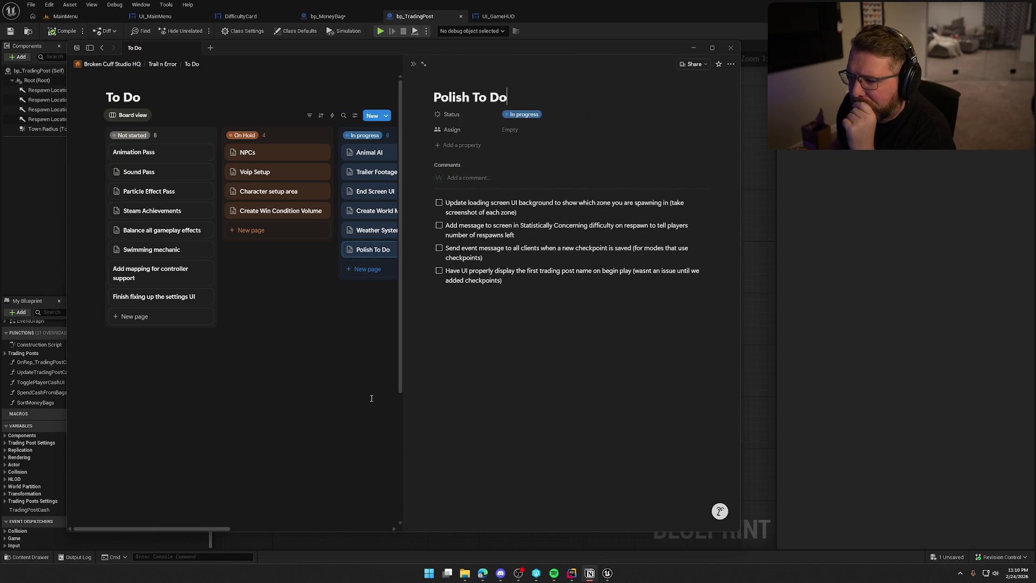
left_click(359, 366)
Peek at Weather System, Create Win Condition Volume and NPCs, then reopen Weather System's checklist
left_click(384, 232)
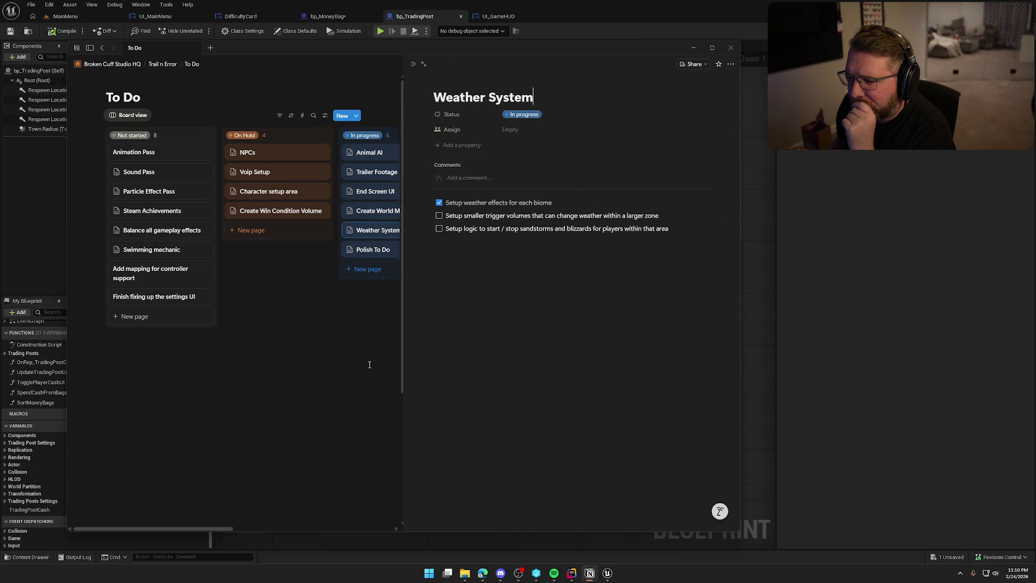
left_click(351, 362)
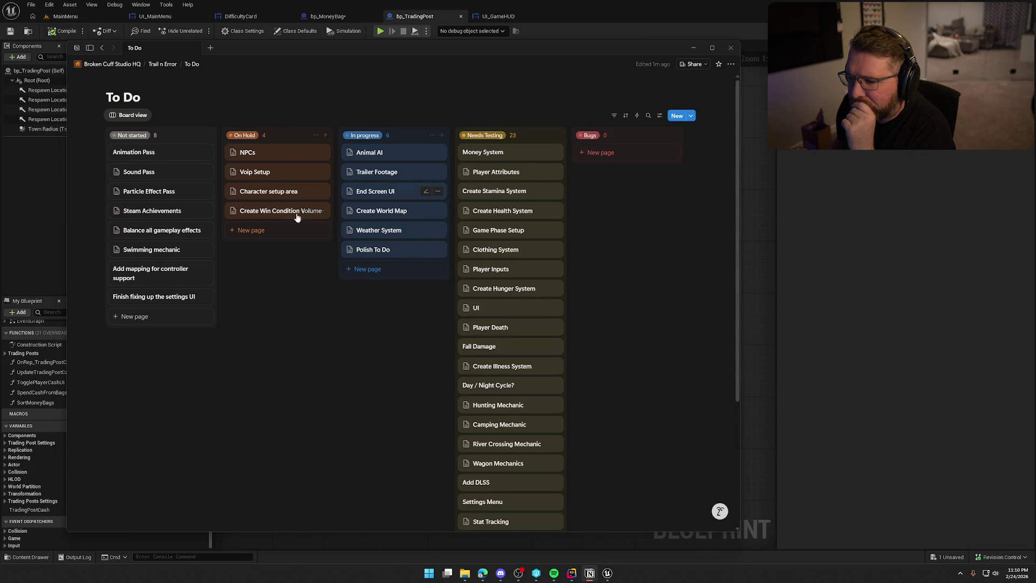
left_click(260, 215)
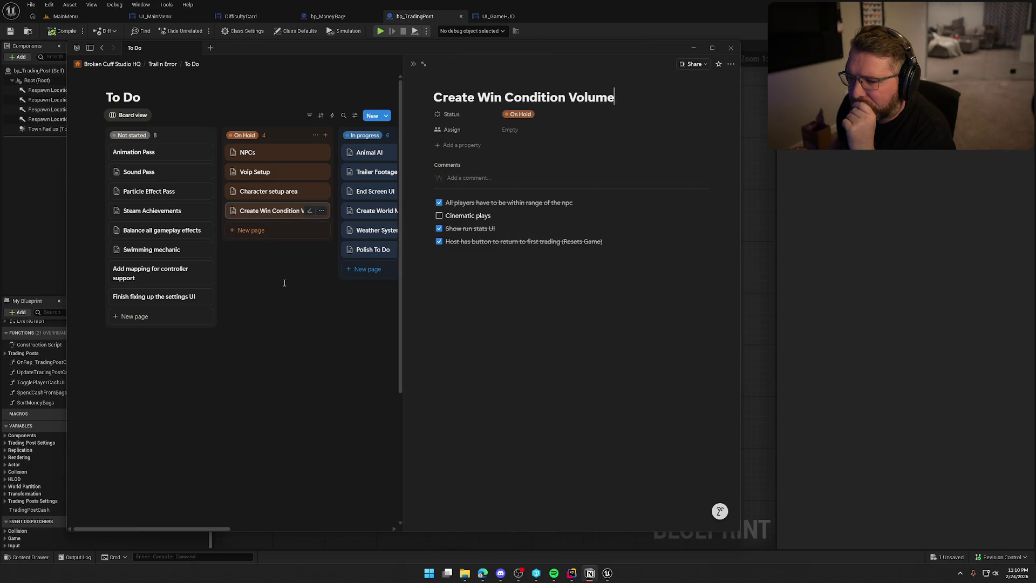
left_click(306, 357)
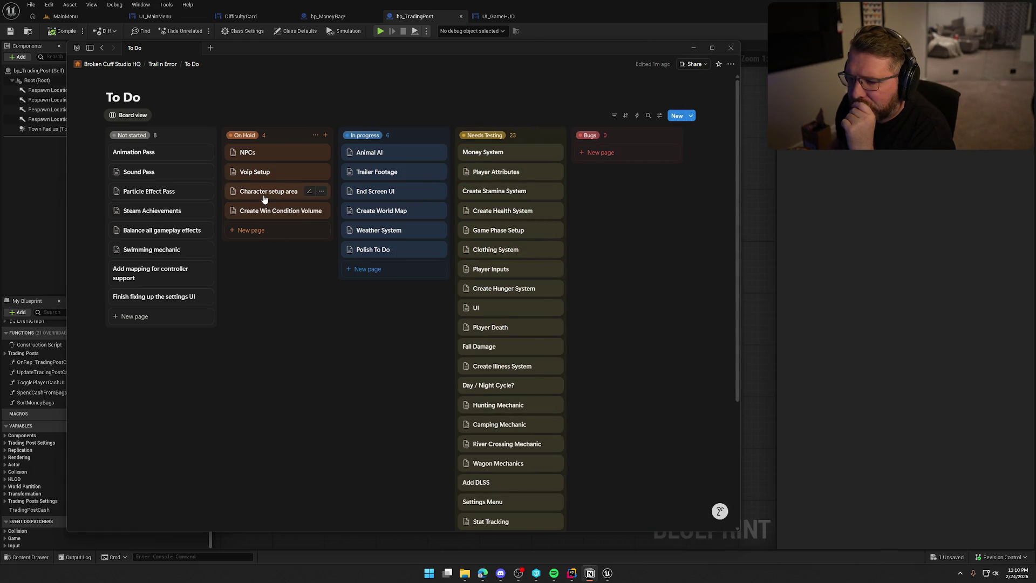
left_click(269, 155)
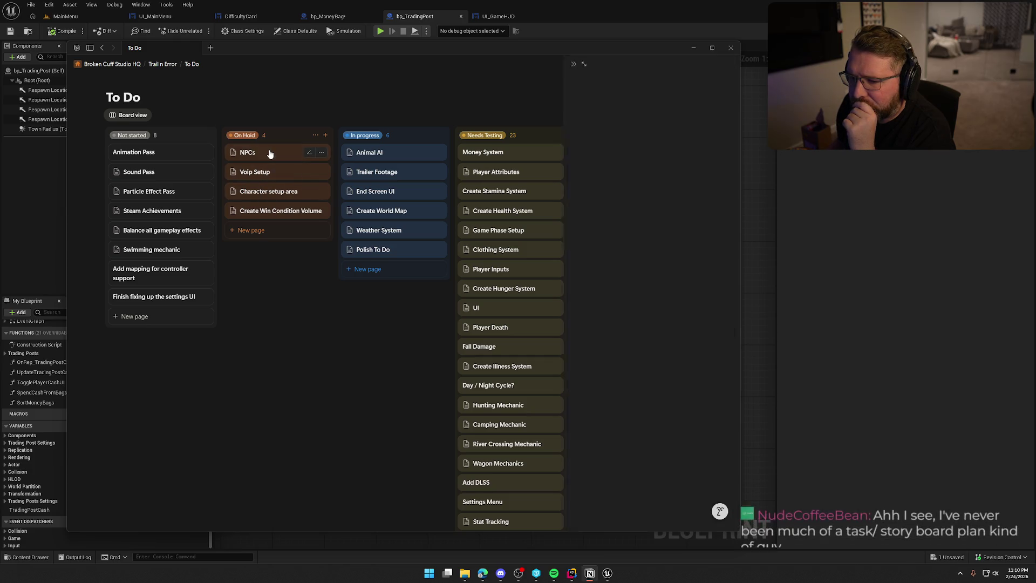
left_click(323, 361)
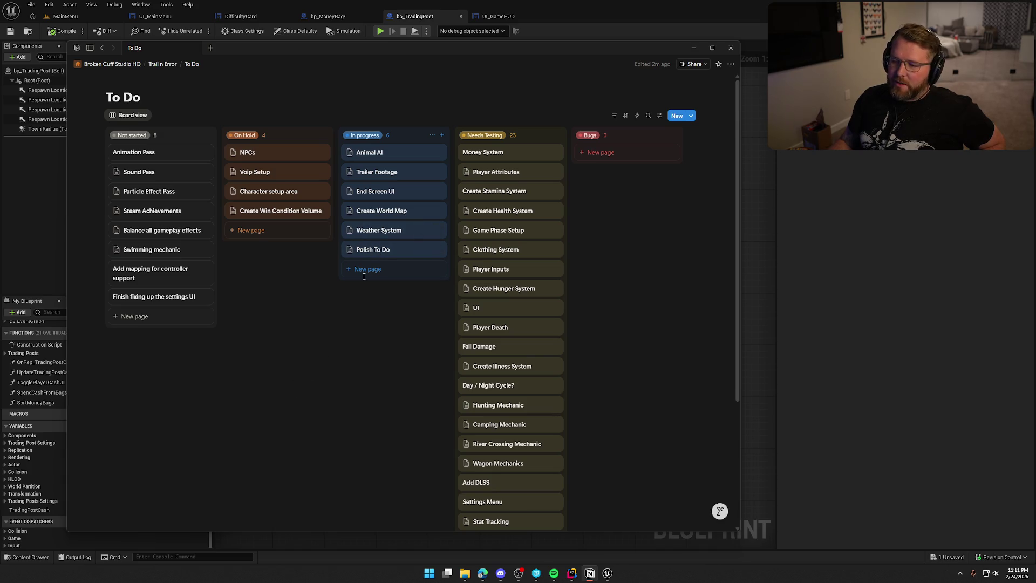
left_click(373, 234)
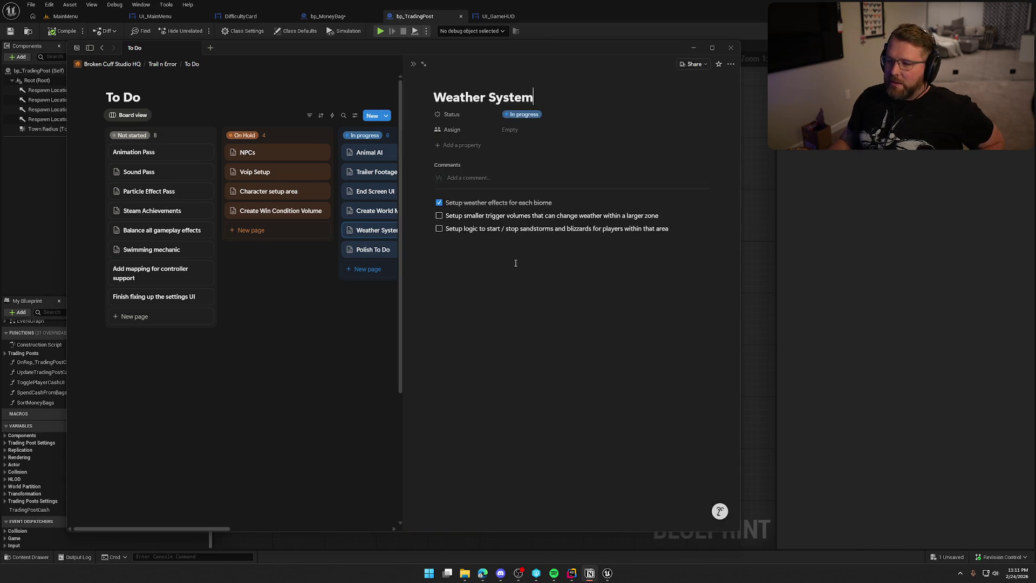
left_click(324, 323)
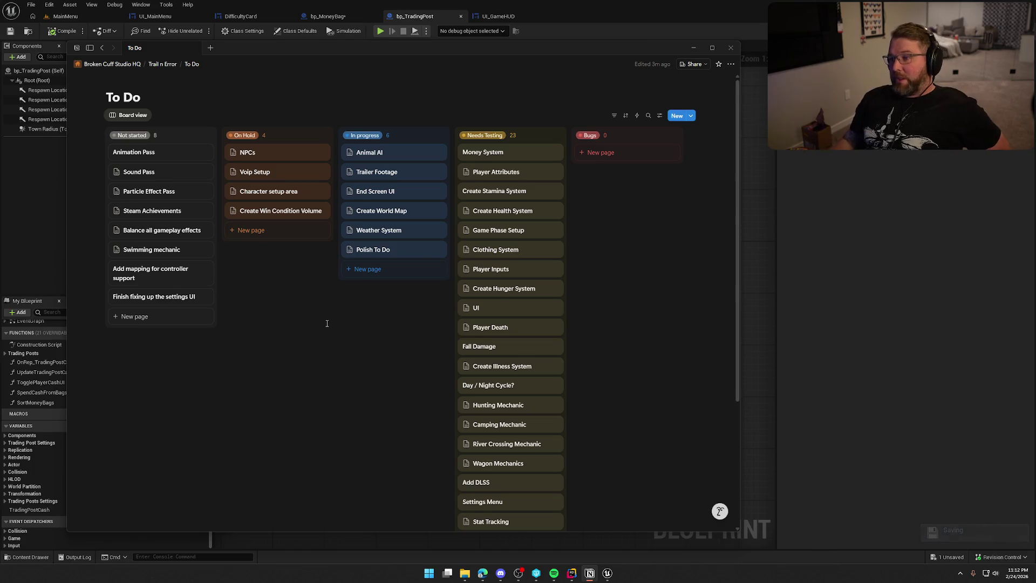
Return to the editor and recentre the bp_TradingPost event graph
key("alt+Tab")
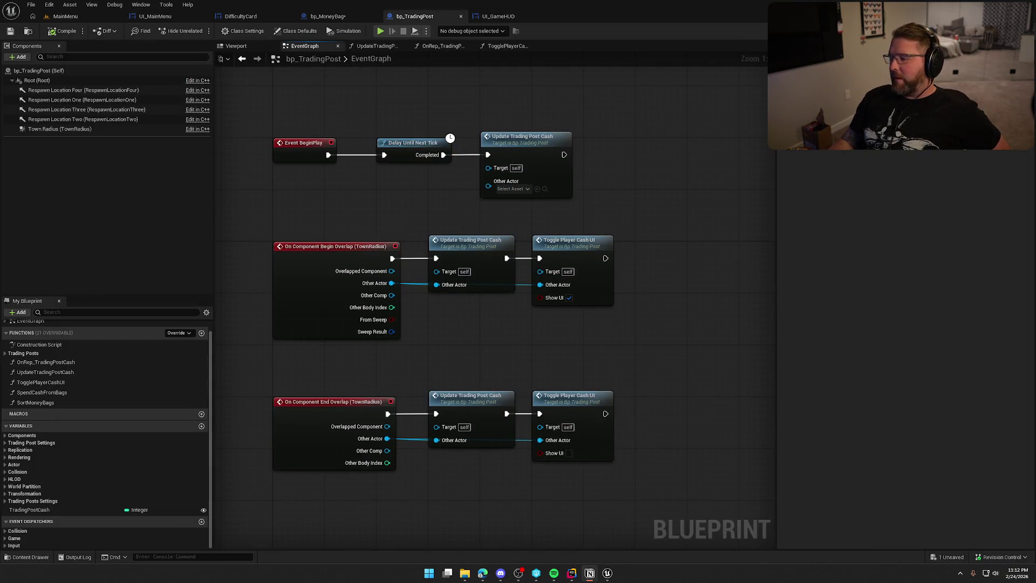
left_click_drag(495, 349, 506, 382)
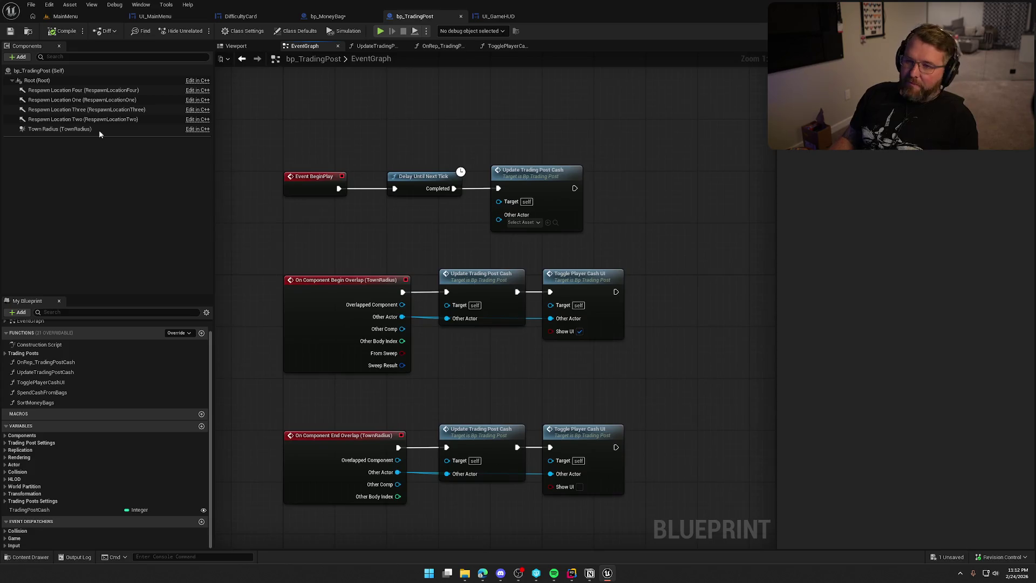
mouse_move(382, 238)
left_mouse_down()
mouse_move(394, 255)
mouse_move(351, 216)
left_mouse_up()
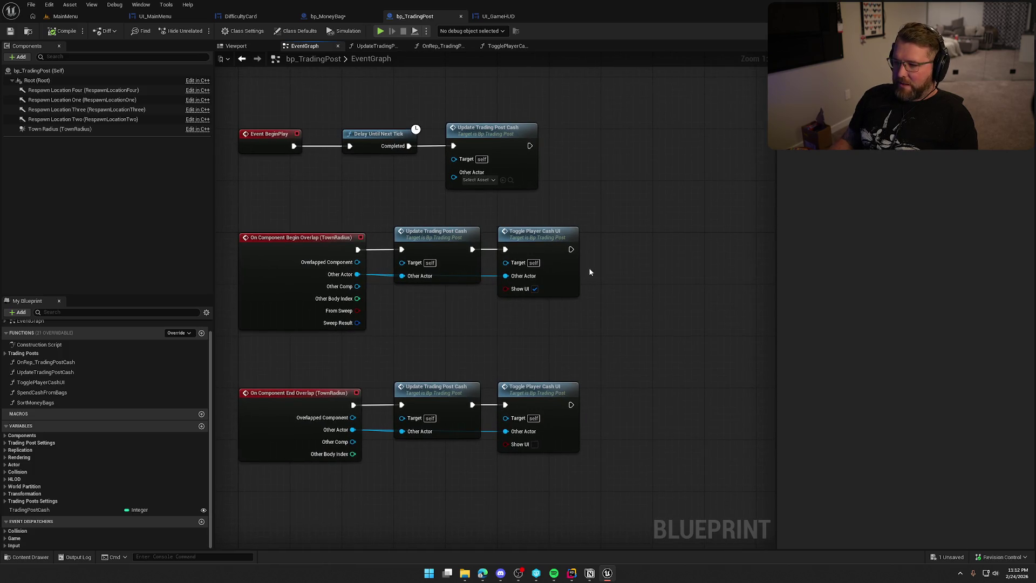
left_click_drag(626, 209, 640, 259)
Box-select and review all the nodes in the bp_TradingPost graph
left_click_drag(279, 159, 665, 512)
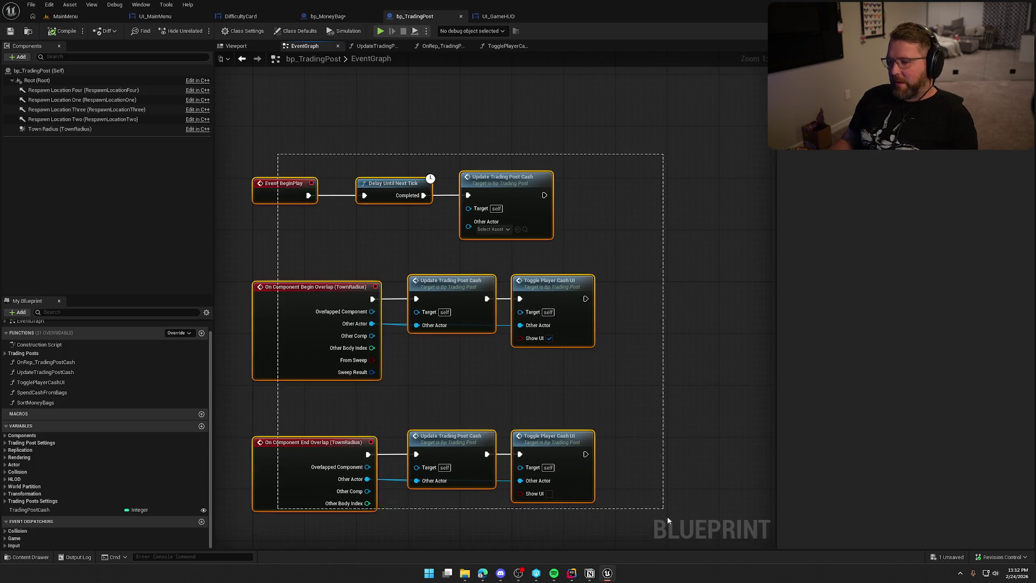
left_click(649, 460)
left_click_drag(636, 404, 642, 354)
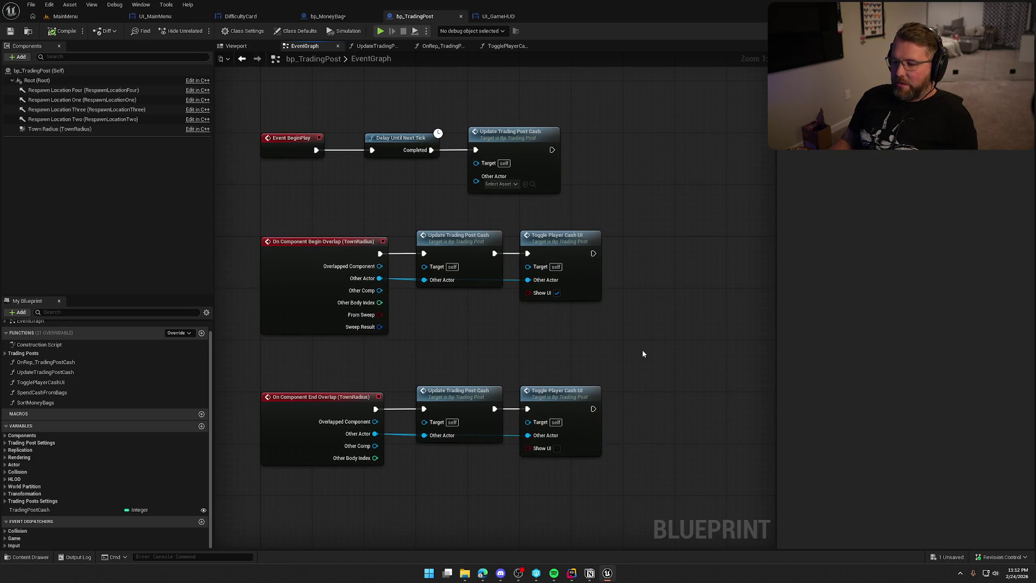
mouse_move(605, 479)
left_mouse_down()
mouse_move(311, 256)
mouse_move(225, 111)
left_mouse_up()
left_click(486, 362)
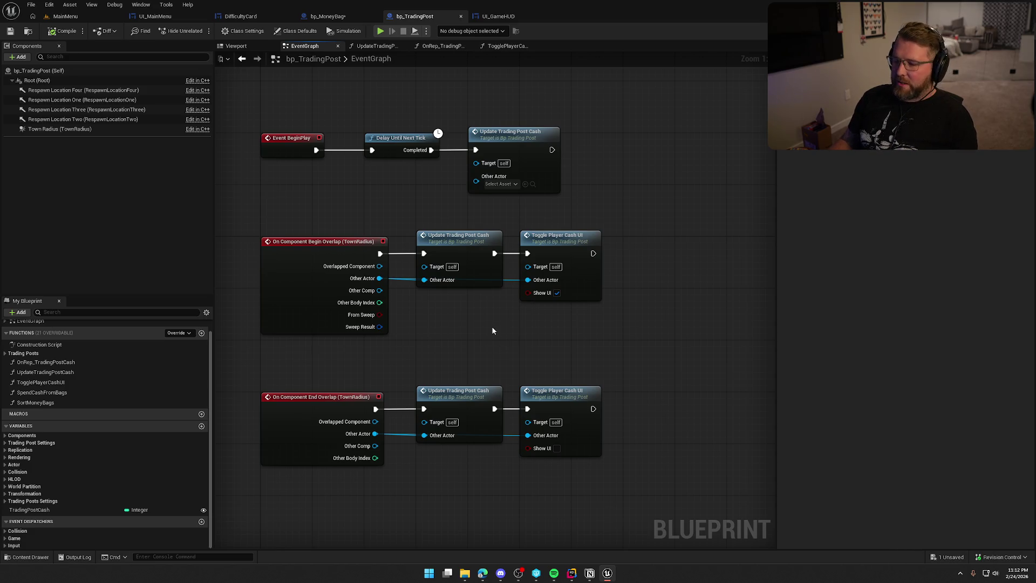
mouse_move(600, 517)
left_mouse_down()
mouse_move(414, 225)
mouse_move(318, 163)
left_mouse_up()
left_click(382, 204)
mouse_move(382, 204)
left_mouse_down()
mouse_move(440, 294)
mouse_move(451, 282)
mouse_move(484, 342)
left_mouse_up()
Switch to bp_MoneyBag, compile it, and check it out so it can be saved
left_click(238, 16)
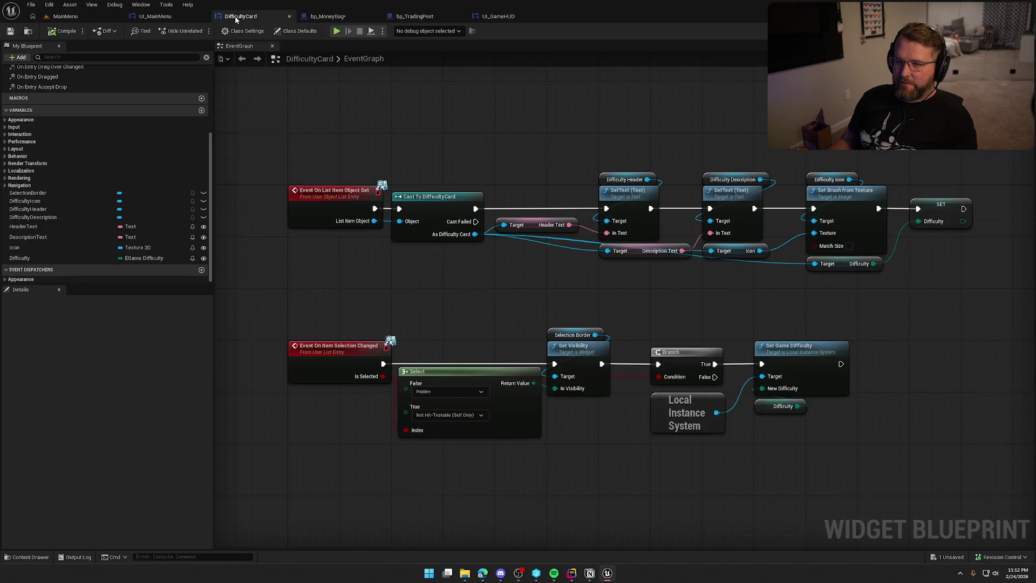
left_click(323, 16)
left_click(63, 31)
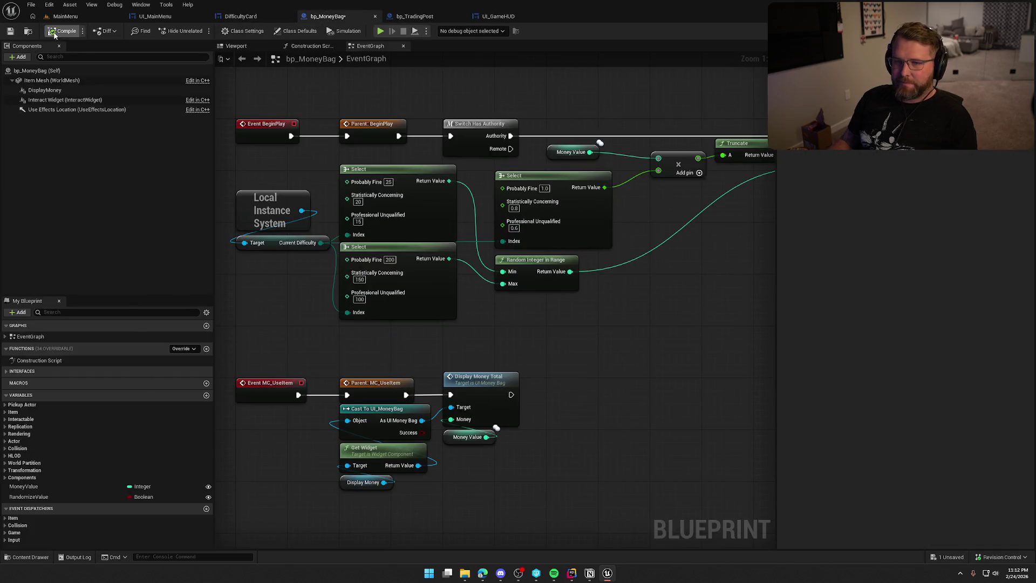
left_click(541, 381)
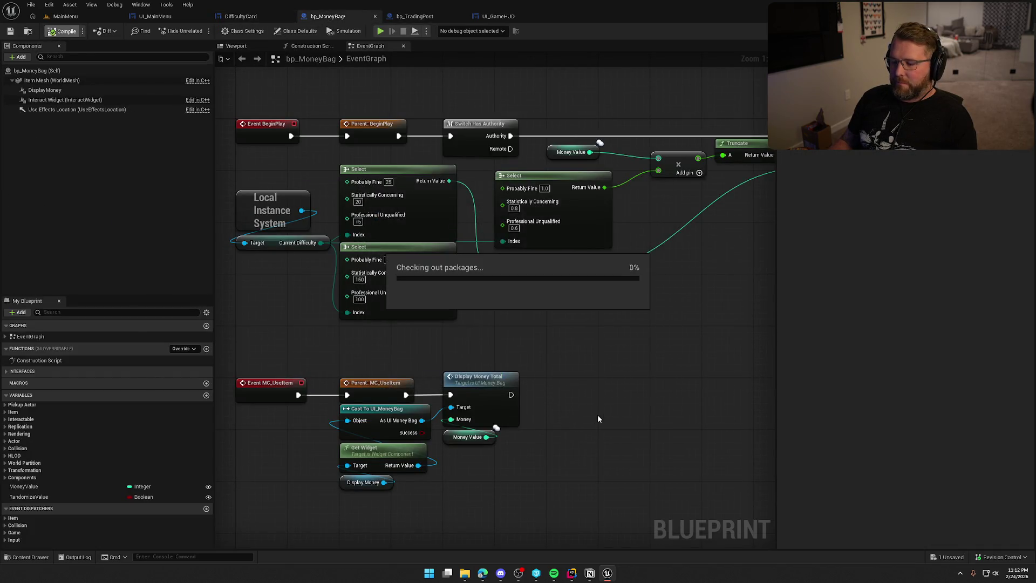
left_click_drag(600, 412, 615, 320)
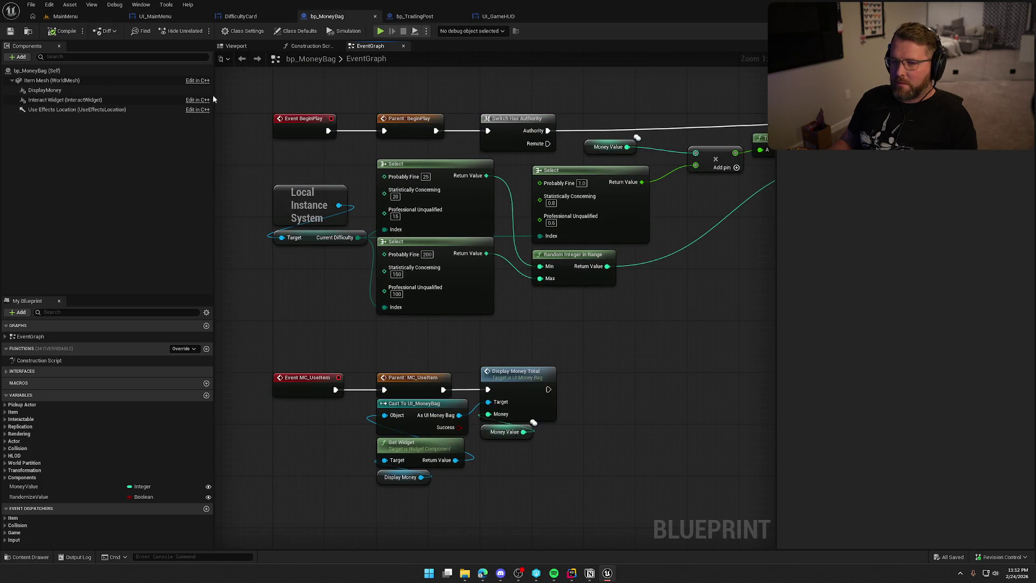
Close the UI_MainMenu, DifficultyCard, bp_MoneyBag, bp_TradingPost and UI_GameHUD blueprint tabs
middle_click(176, 20)
middle_click(176, 20)
middle_click(176, 19)
middle_click(176, 19)
middle_click(175, 19)
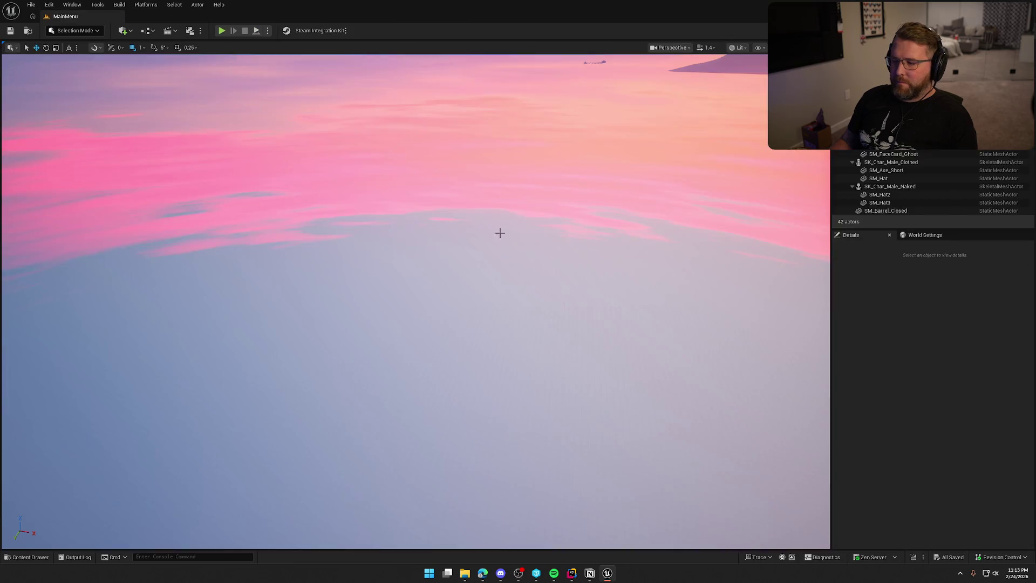
Frame the camp at ground level near the ghost, against the sunset sky, and save it as camera bookmark 1
double_click(893, 154)
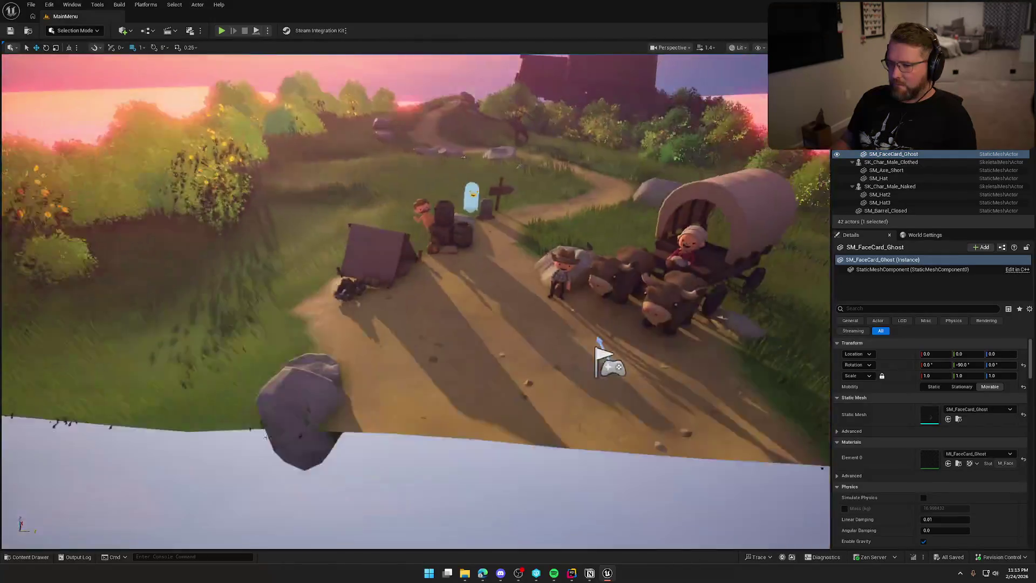
key("Escape")
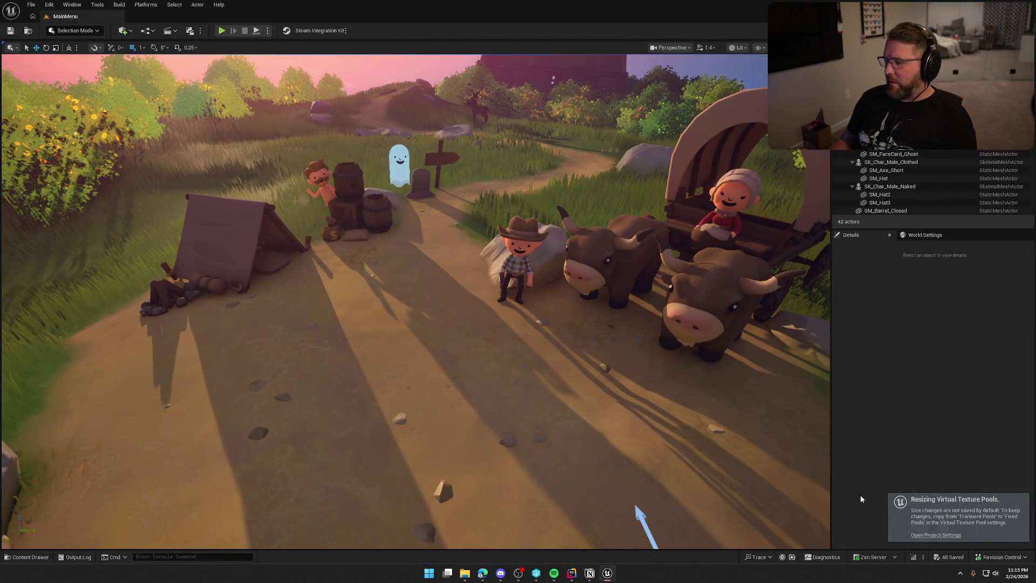
mouse_move(799, 496)
left_mouse_down()
mouse_move(593, 410)
mouse_move(541, 362)
mouse_move(535, 410)
mouse_move(540, 345)
mouse_move(539, 393)
mouse_move(540, 362)
mouse_move(529, 399)
left_mouse_up()
key("ctrl+1")
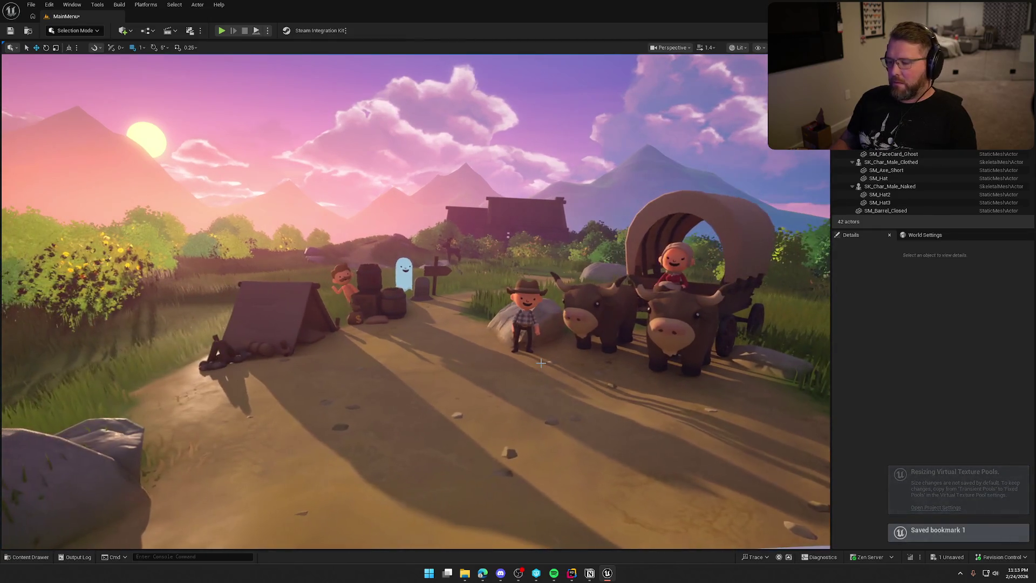
key("1")
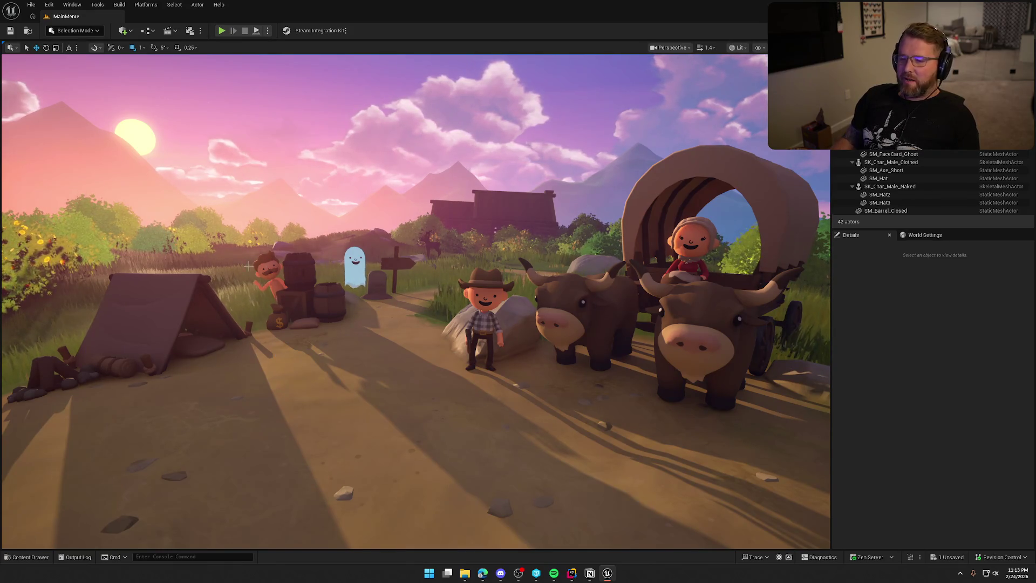
key("ctrl+space")
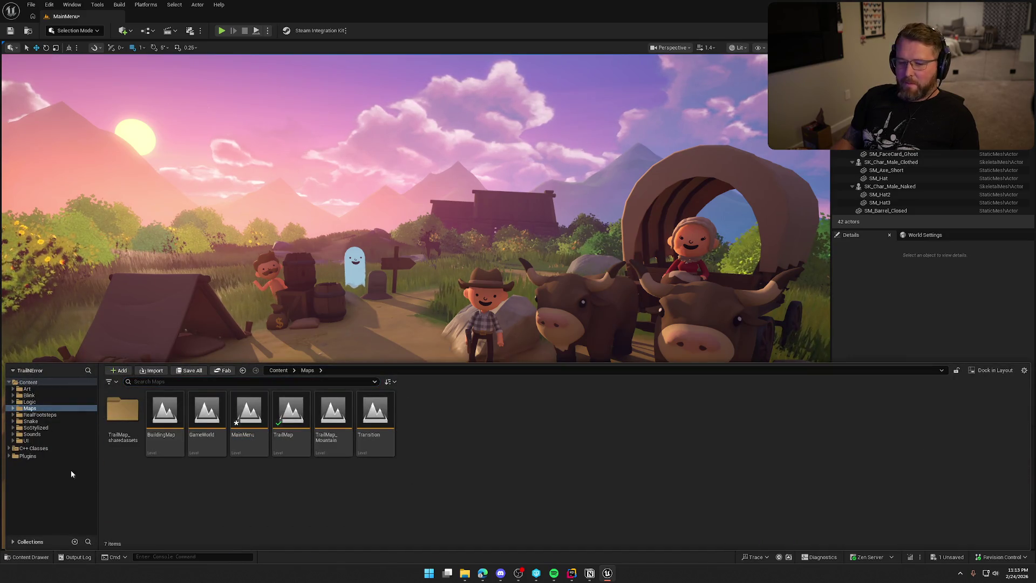
Check out and save the MainMenu level, then fly the camera around the camp and wagon
key("ctrl+shift+s")
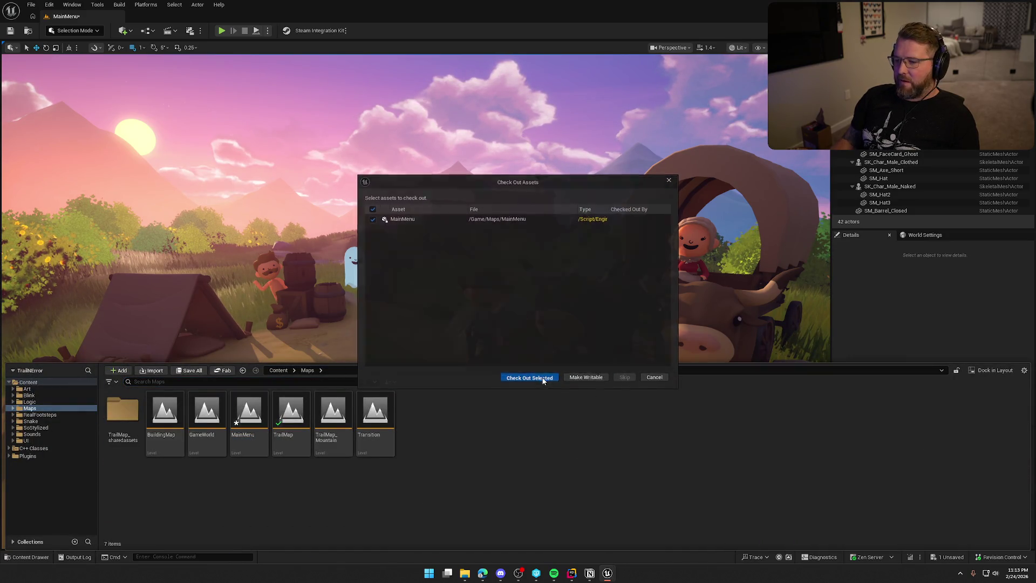
left_click(534, 379)
left_click(889, 334)
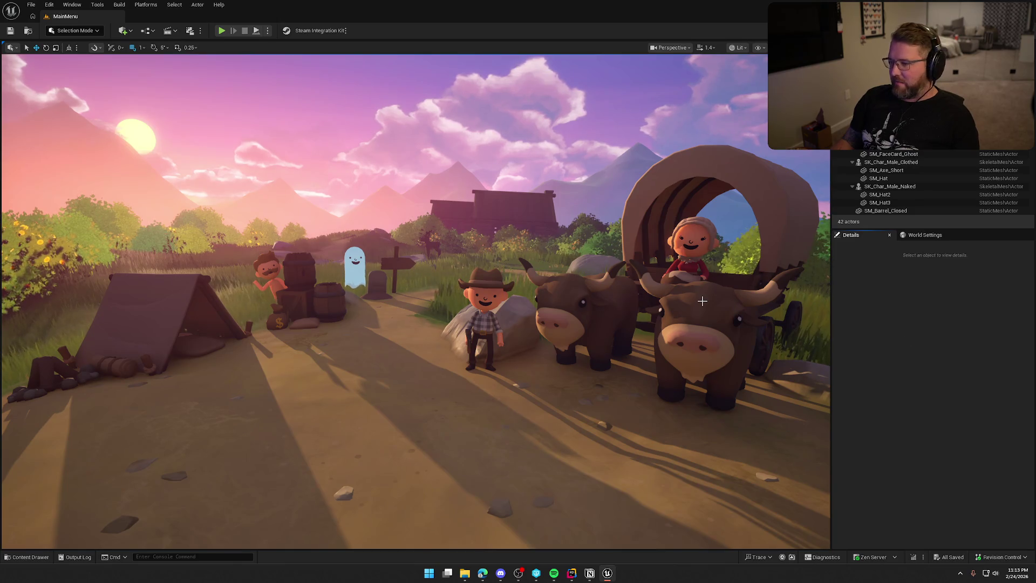
mouse_move(606, 315)
left_mouse_down()
mouse_move(573, 240)
mouse_move(455, 301)
mouse_move(456, 389)
mouse_move(469, 399)
mouse_move(496, 387)
left_mouse_up()
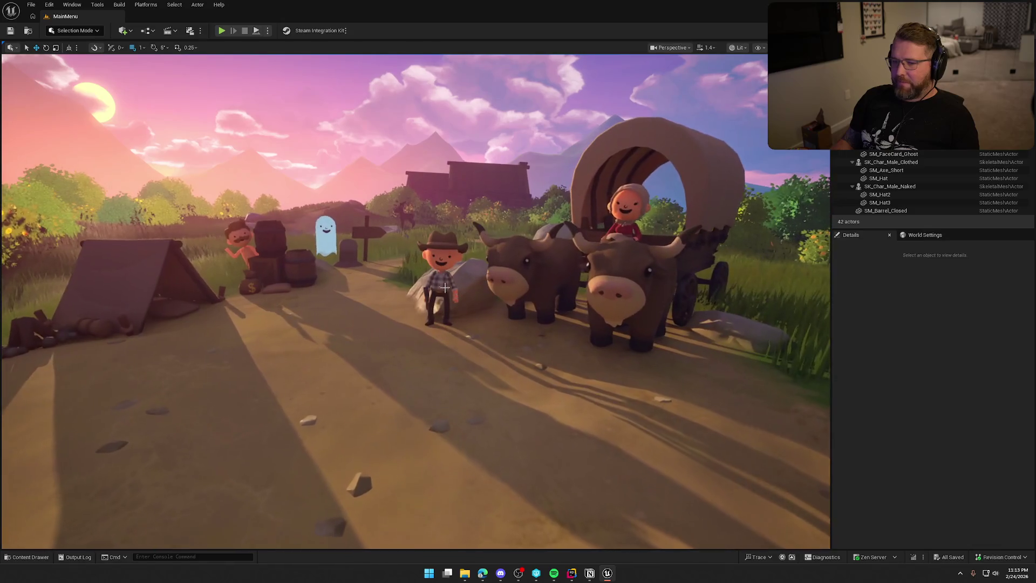
key("ctrl+space")
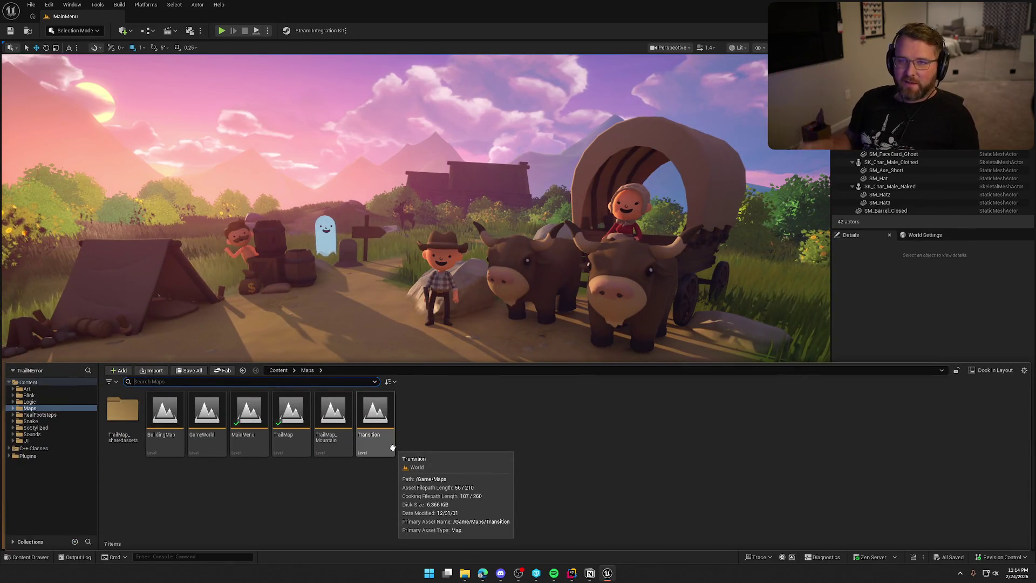
Look through the Snake folder's subfolders, then delete the Snake folder
left_click(193, 477)
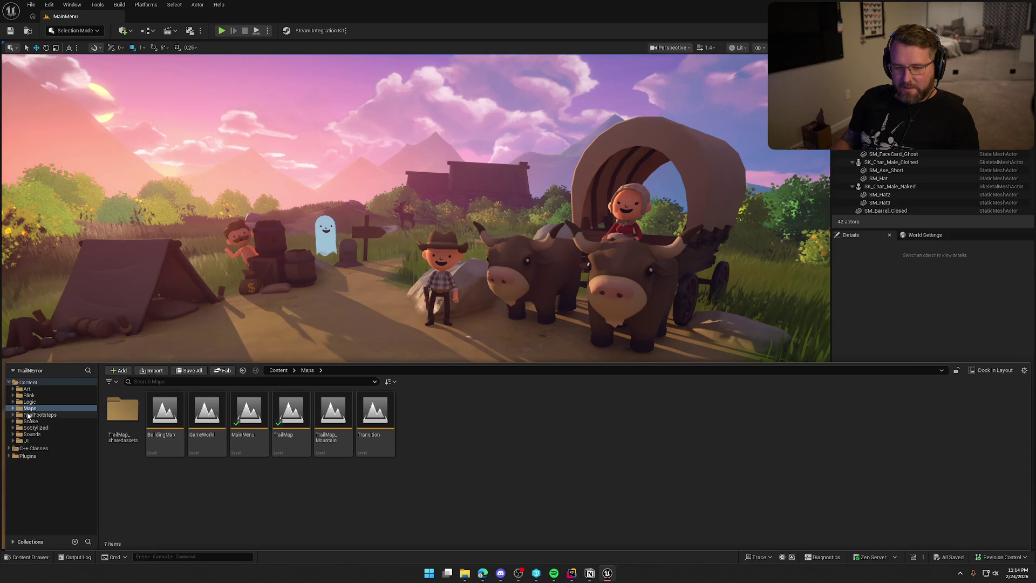
left_click(43, 421)
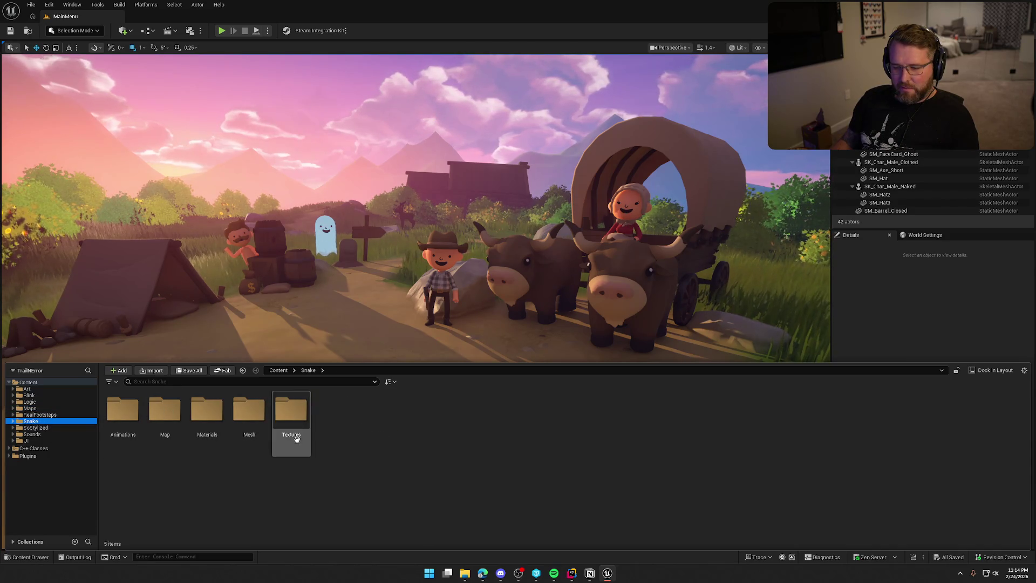
double_click(165, 411)
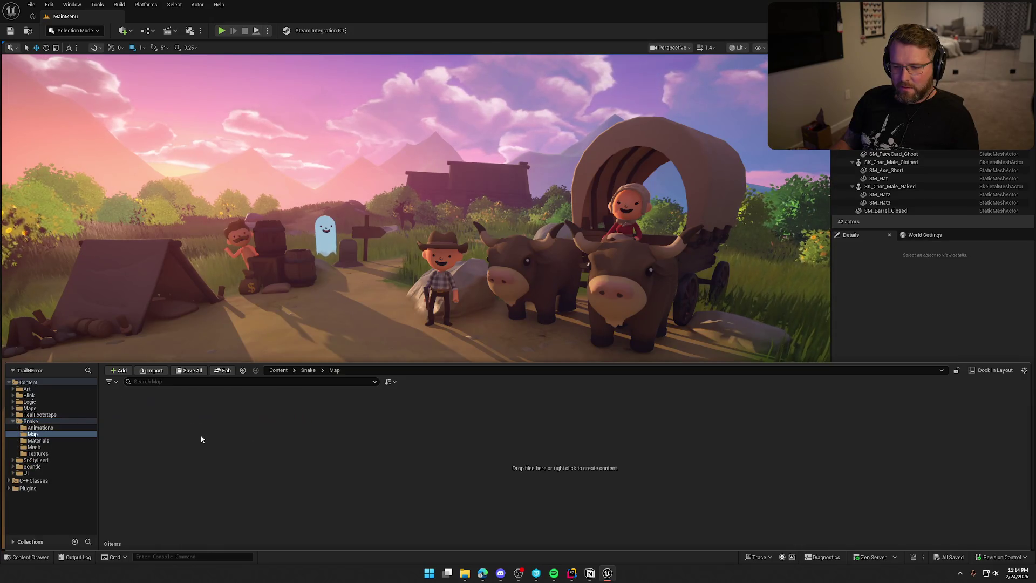
left_click(65, 447)
left_click(49, 453)
left_click(41, 427)
left_click(32, 421)
key("Delete")
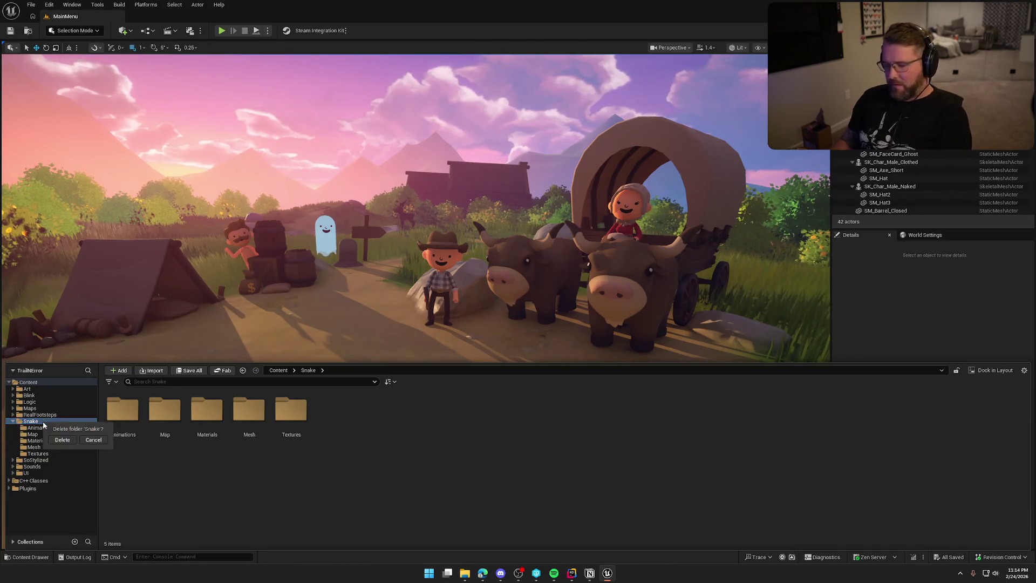
left_click(62, 439)
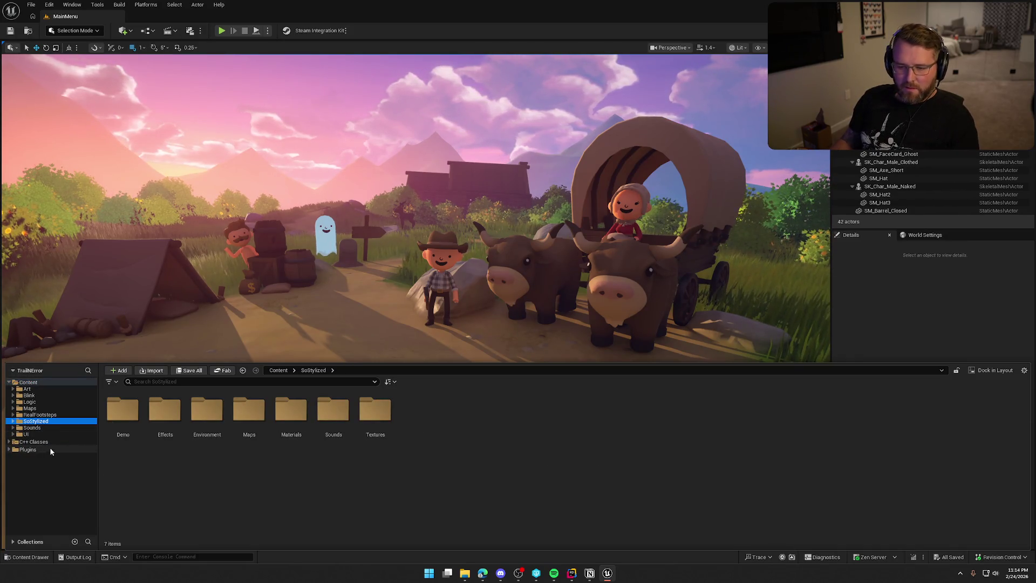
Browse the Blink folder down through NPCs and Forest_Animals to the bear's Animations and Textures
left_click(39, 414)
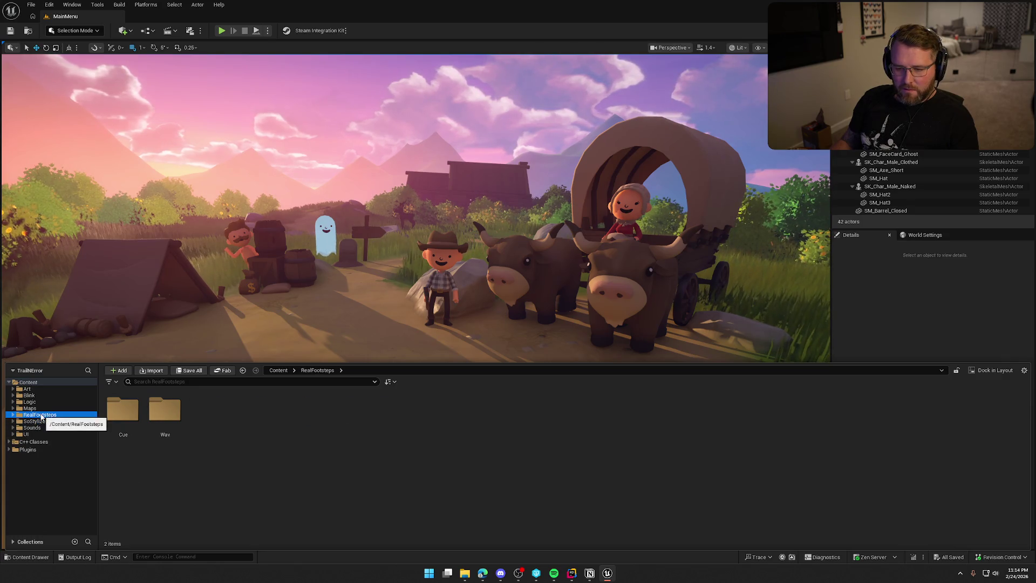
left_click(31, 407)
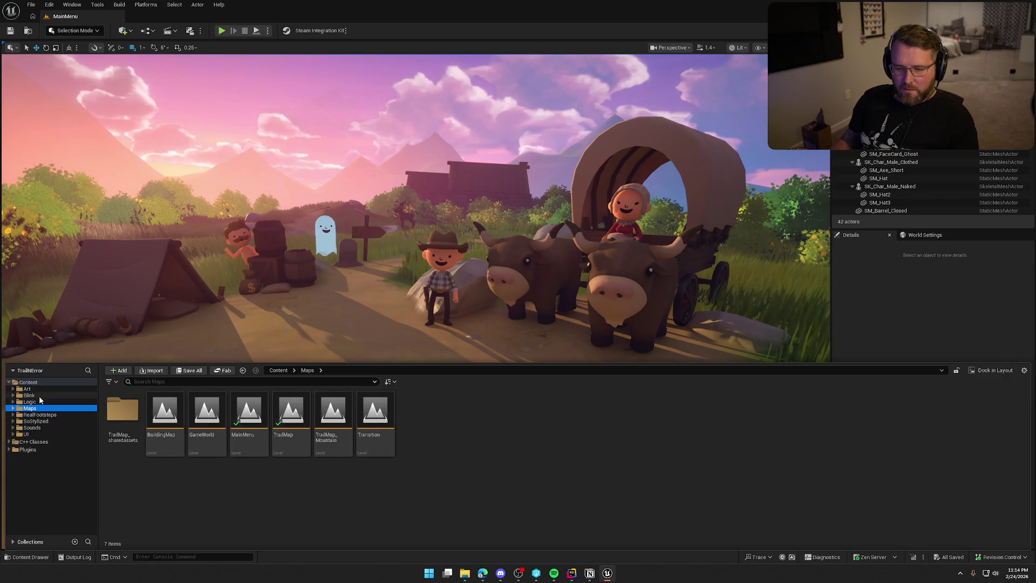
left_click(40, 397)
double_click(123, 410)
double_click(123, 410)
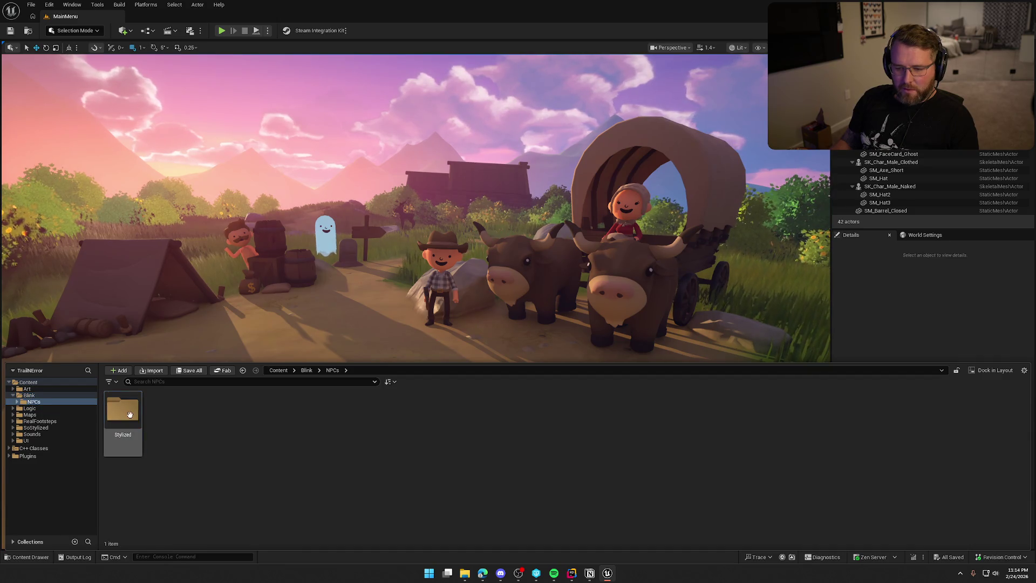
double_click(123, 410)
double_click(123, 410)
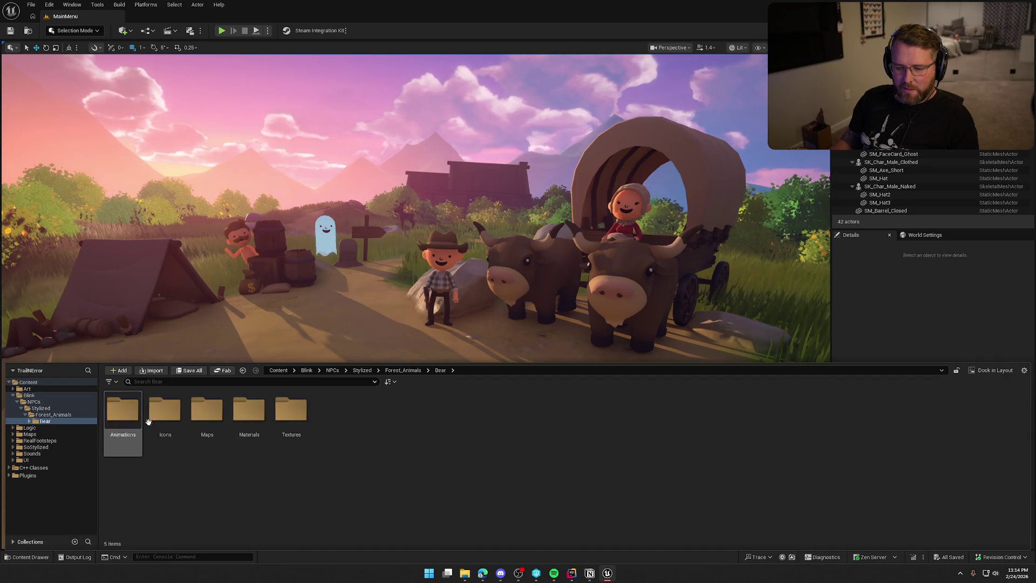
double_click(126, 414)
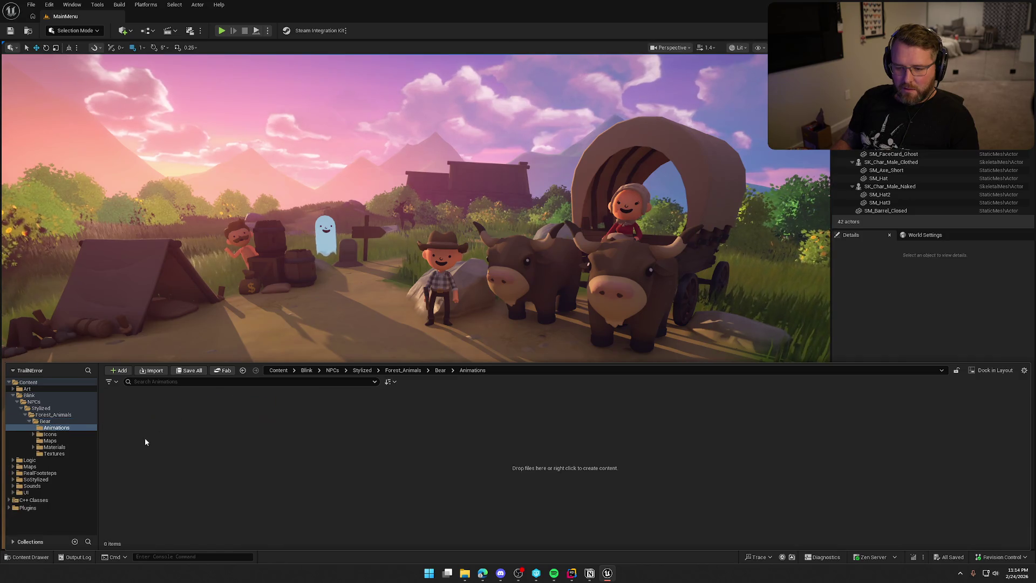
key("Down")
key("Down")
key("Down")
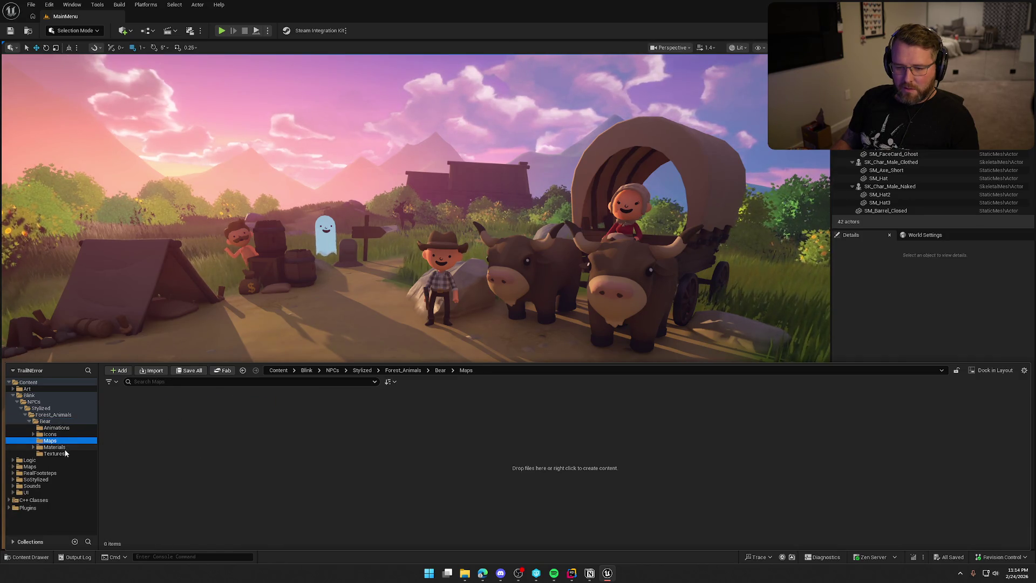
Delete the Blink folder and open the Art folder
left_click(29, 394)
key("Delete")
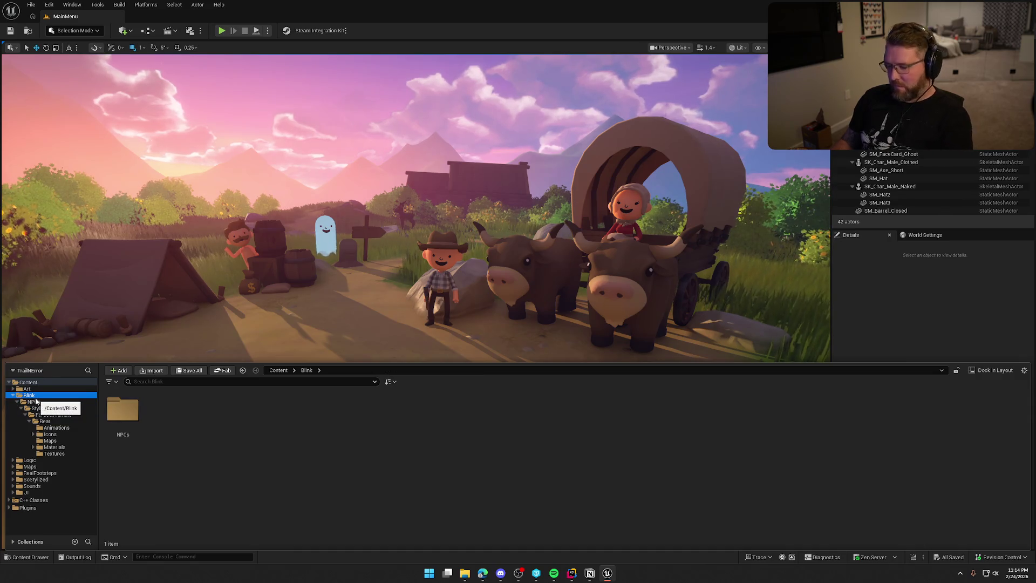
left_click(54, 416)
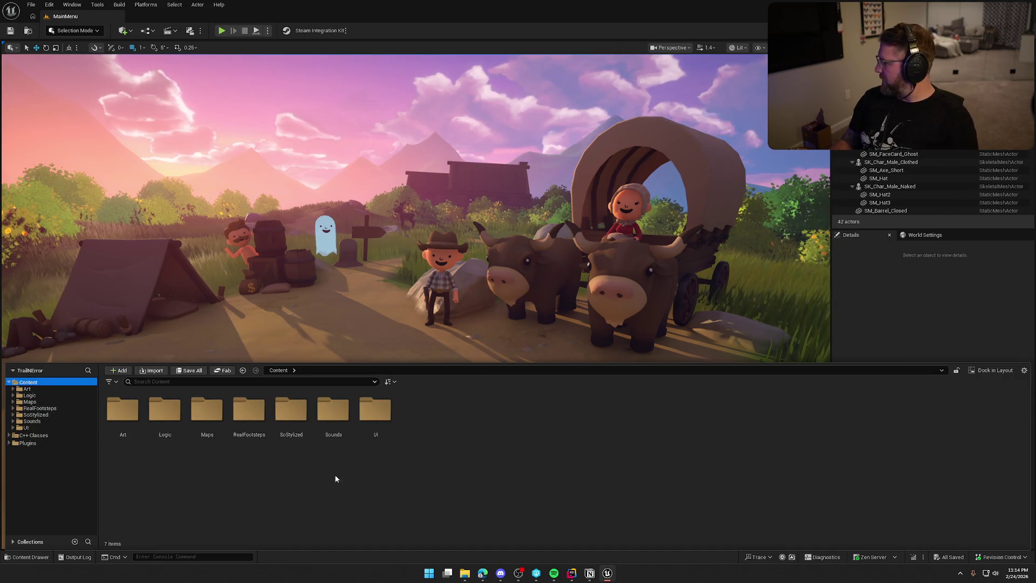
left_click(517, 493)
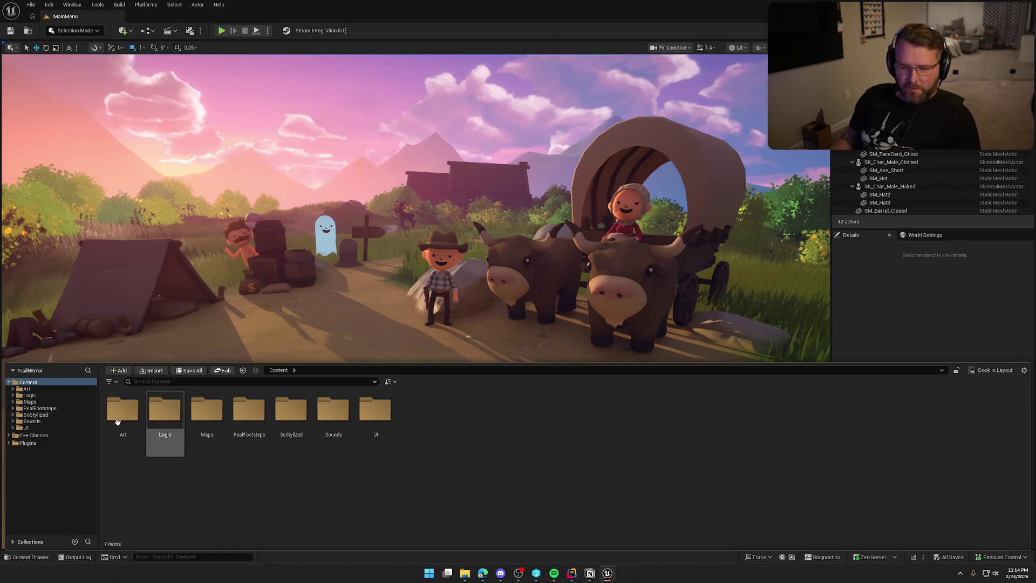
left_click(27, 388)
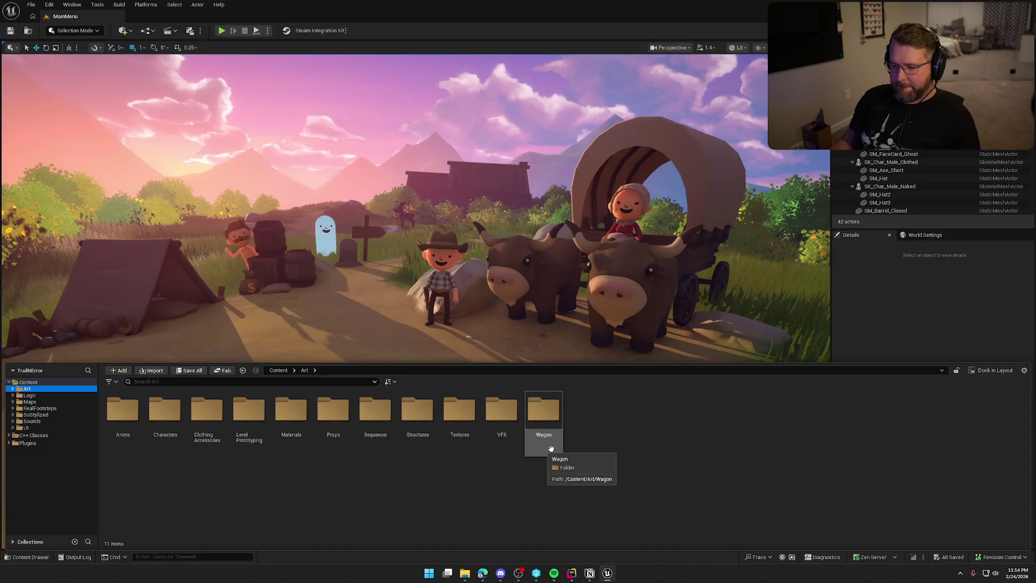
Create a Not started card titled 'Selling Item Mechanic' on the Notion To Do board and open its page
left_click(590, 573)
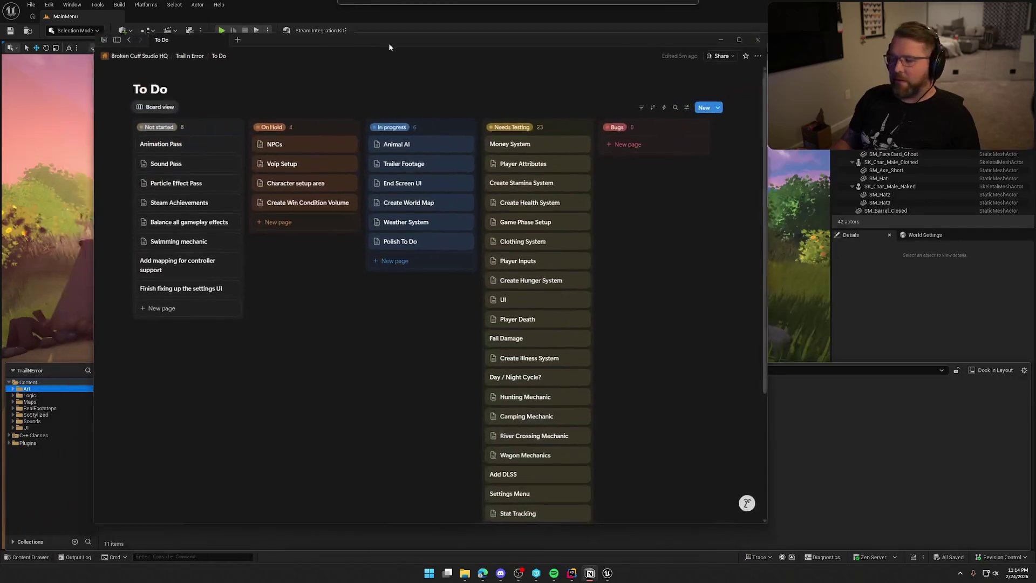
left_click(198, 310)
type("S")
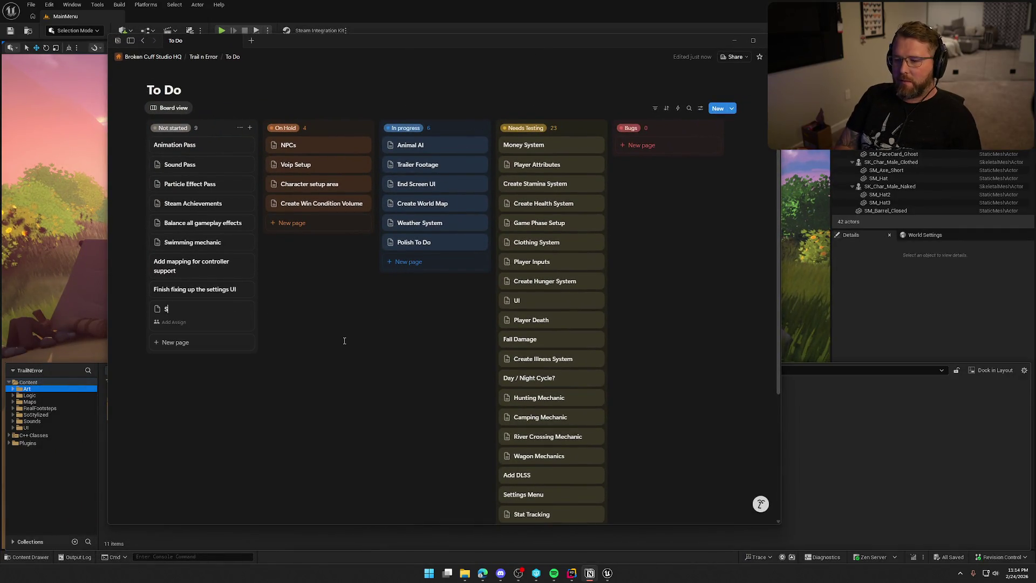
type("etup Selling Item Mechanic")
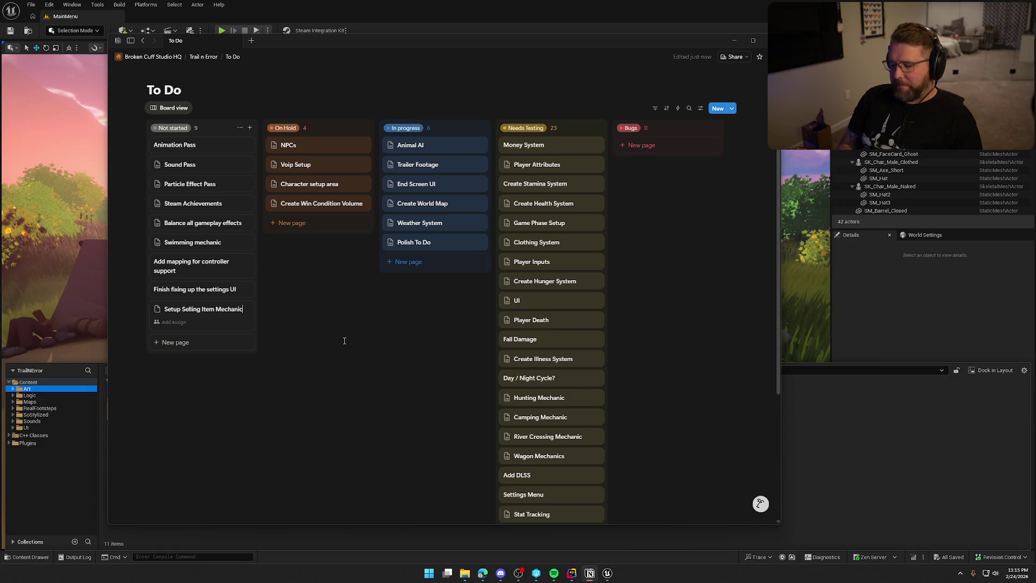
key("Delete")
key("Delete")
key("Delete")
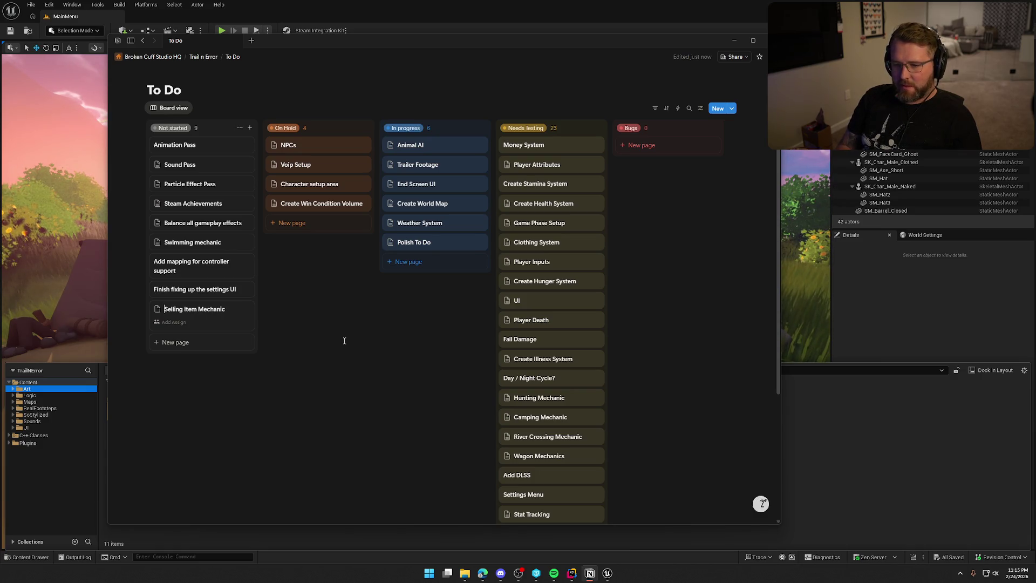
left_click(344, 340)
left_click(183, 312)
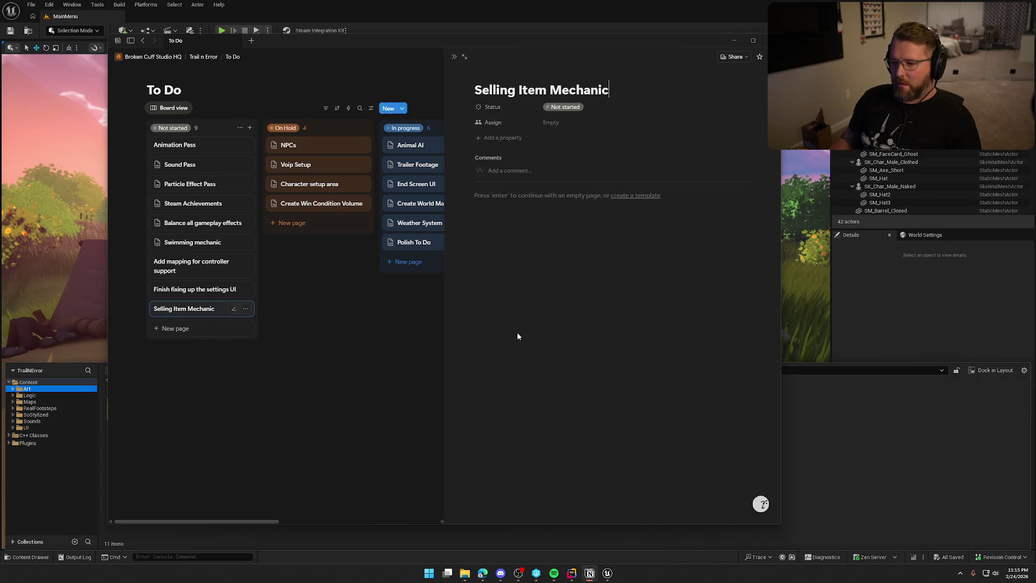
Add to-do items for the item crate actor, hooking up NPC selling logic, and launching value into a money bag
type("/to")
key("Return")
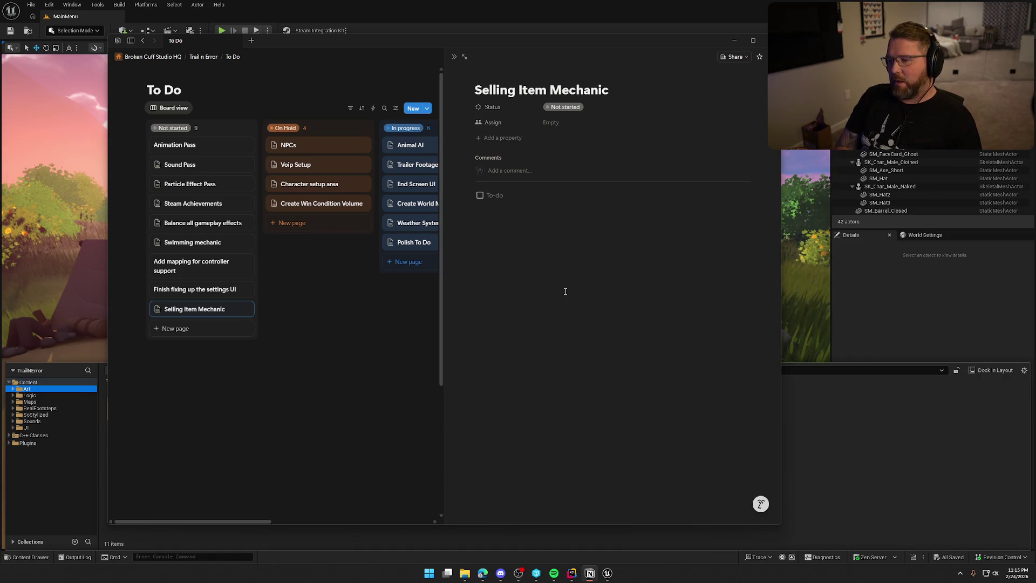
type("Create actor to play")
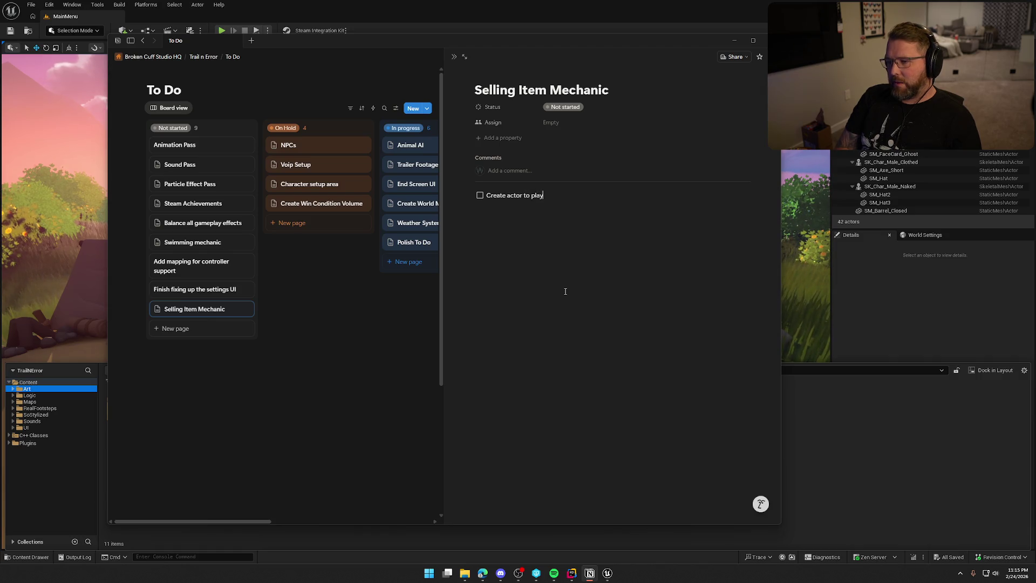
key("BackSpace")
type("ce items in")
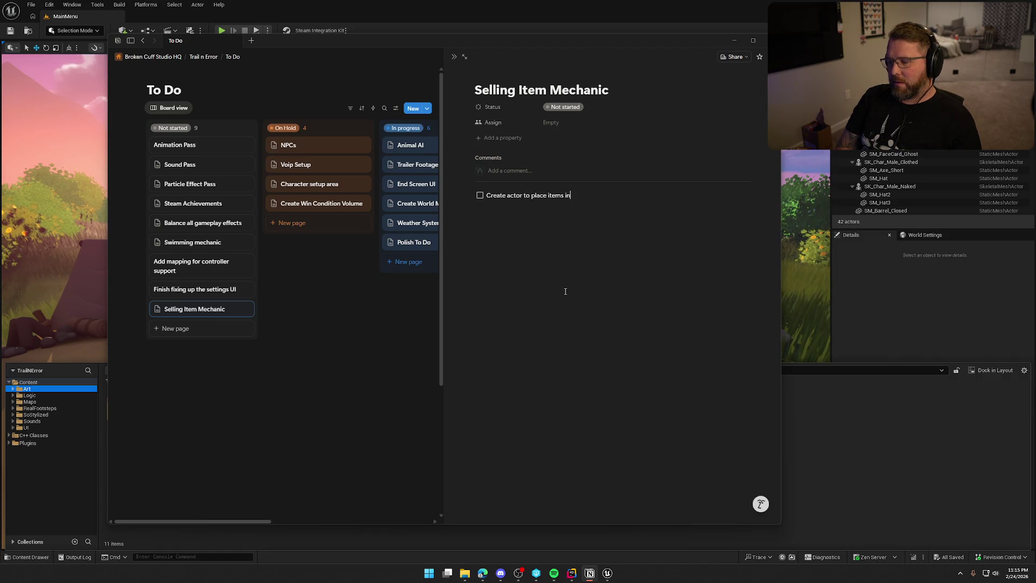
type("side")
key("Return")
type("Hook")
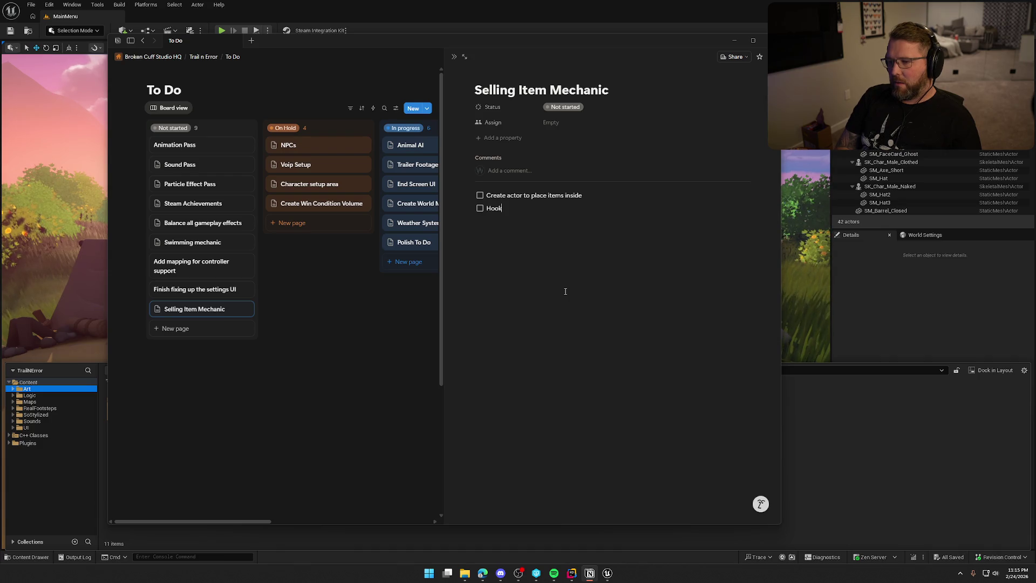
type(" up logic o")
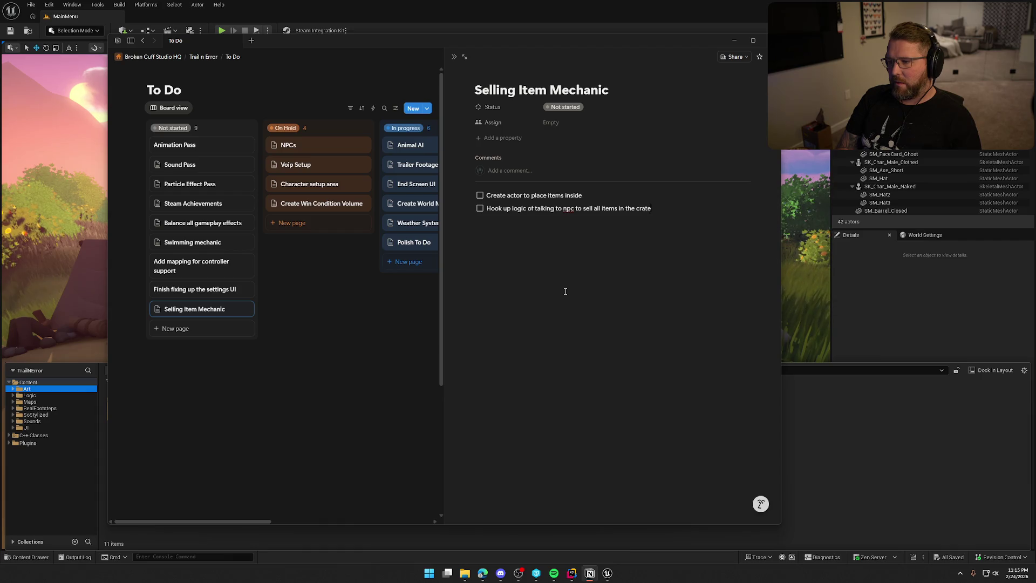
key("Return")
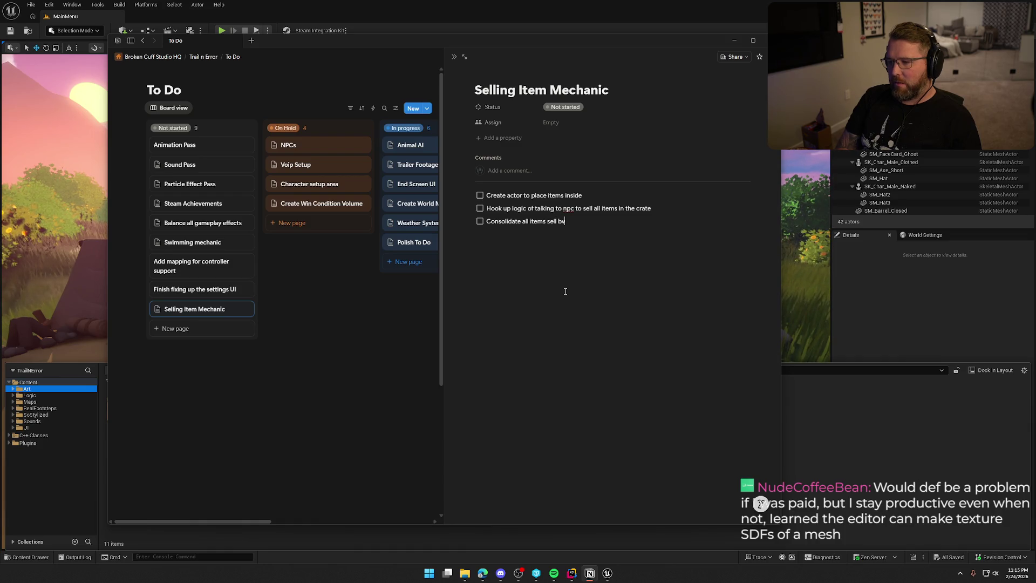
key("BackSpace")
type("value into ")
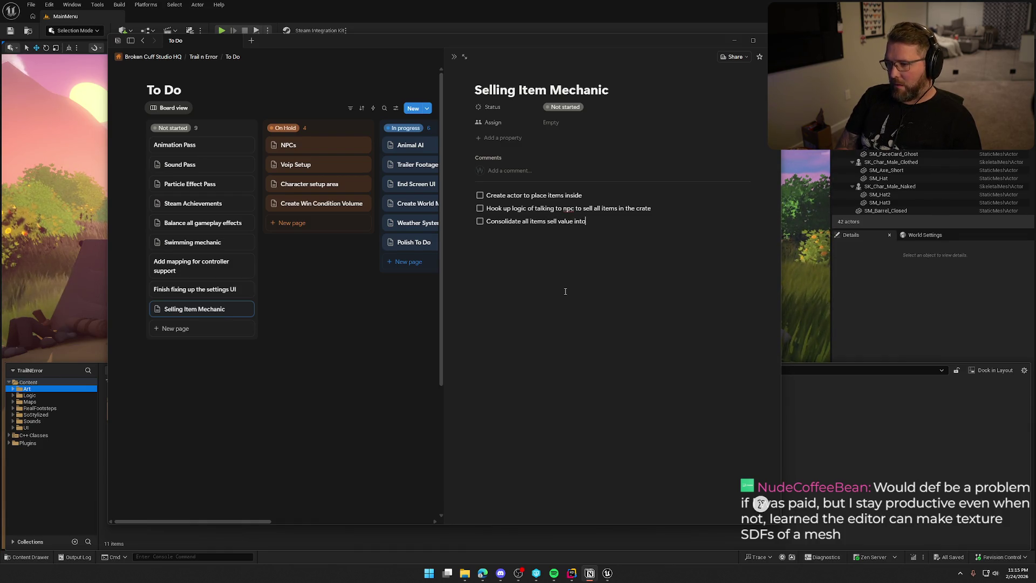
type("a new money bag that ")
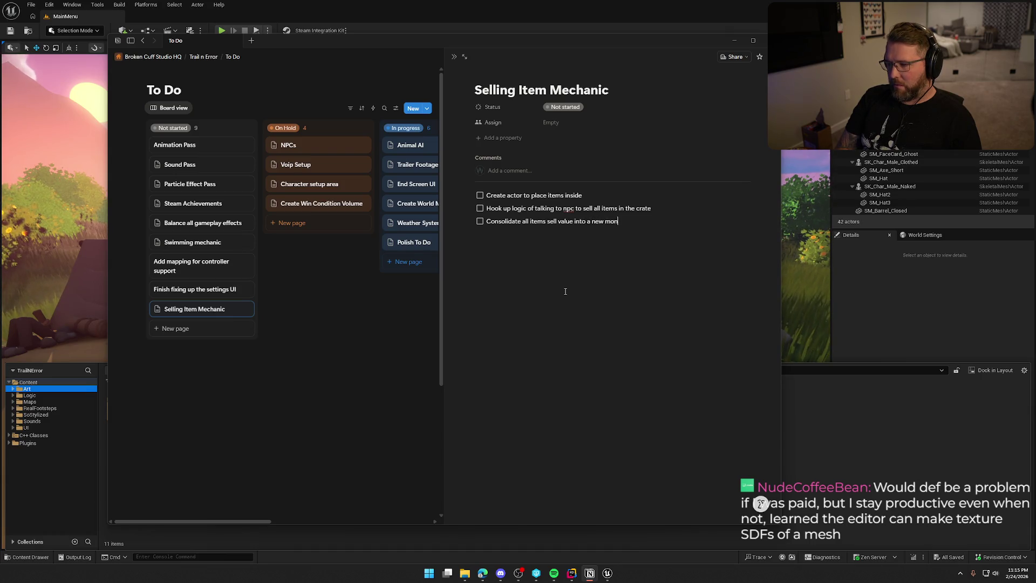
type("sh")
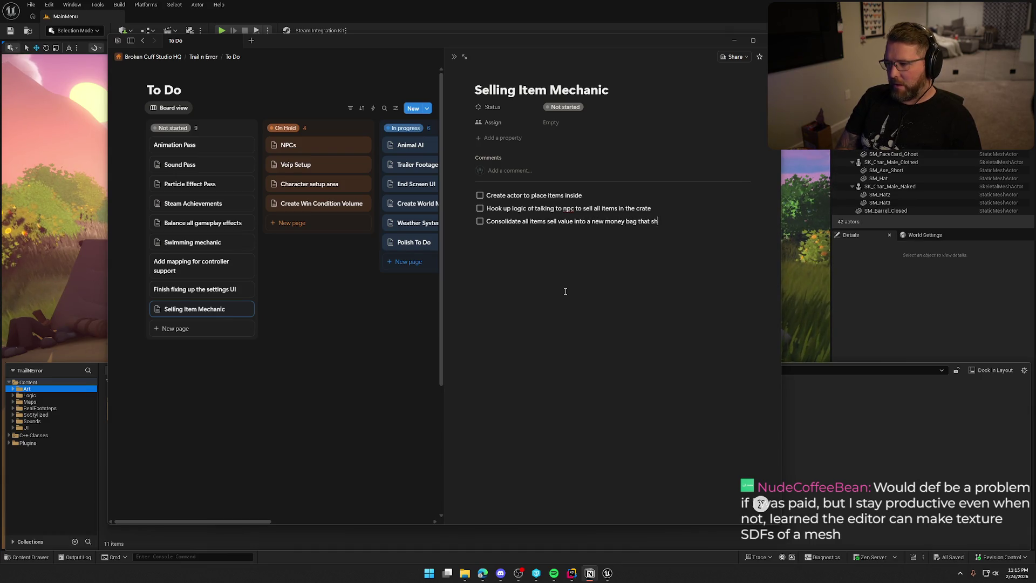
type("ould be launched out")
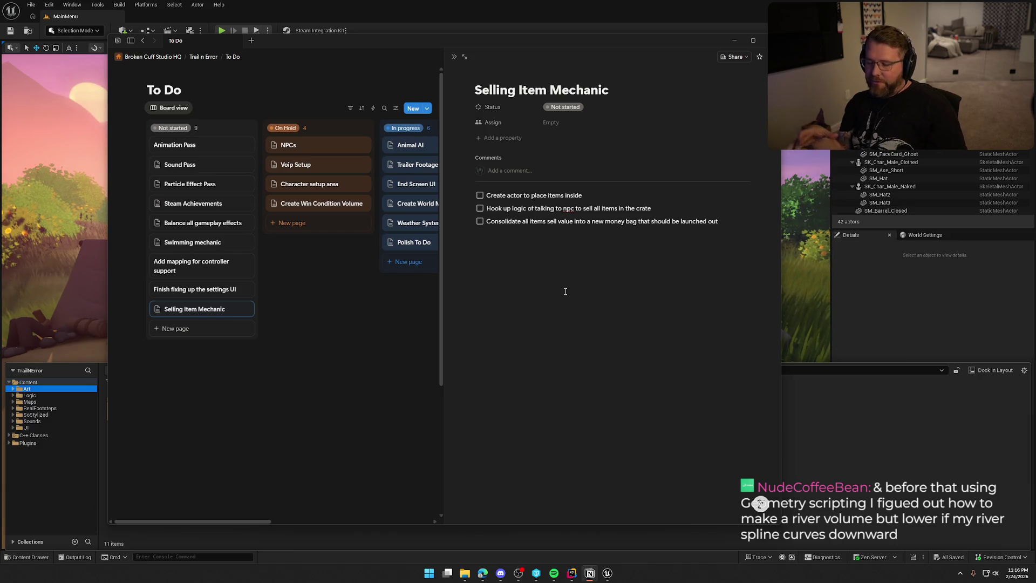
Close the page panel, move Selling Item Mechanic to In progress, and minimise Notion
left_click(344, 333)
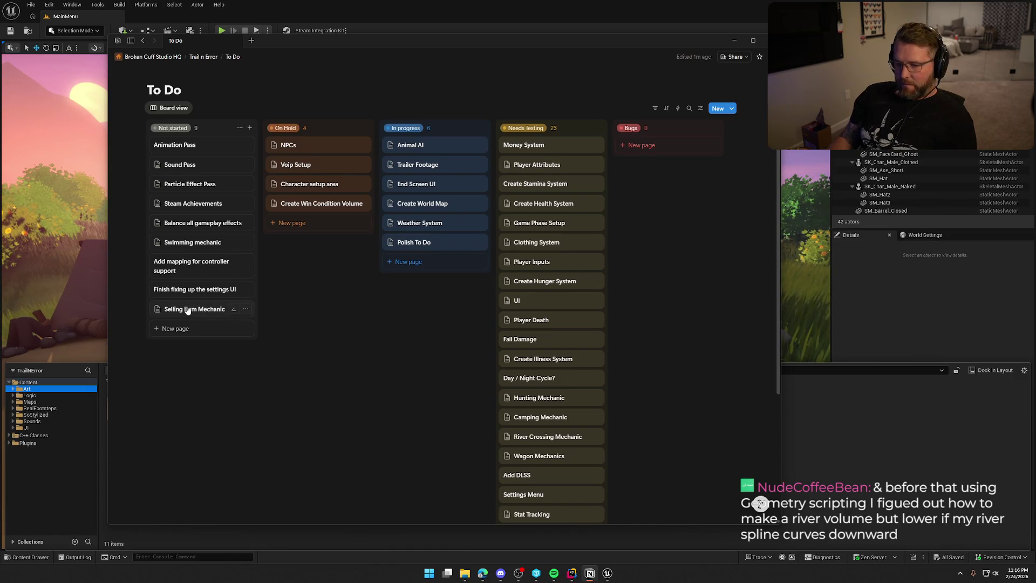
left_click_drag(186, 310, 426, 261)
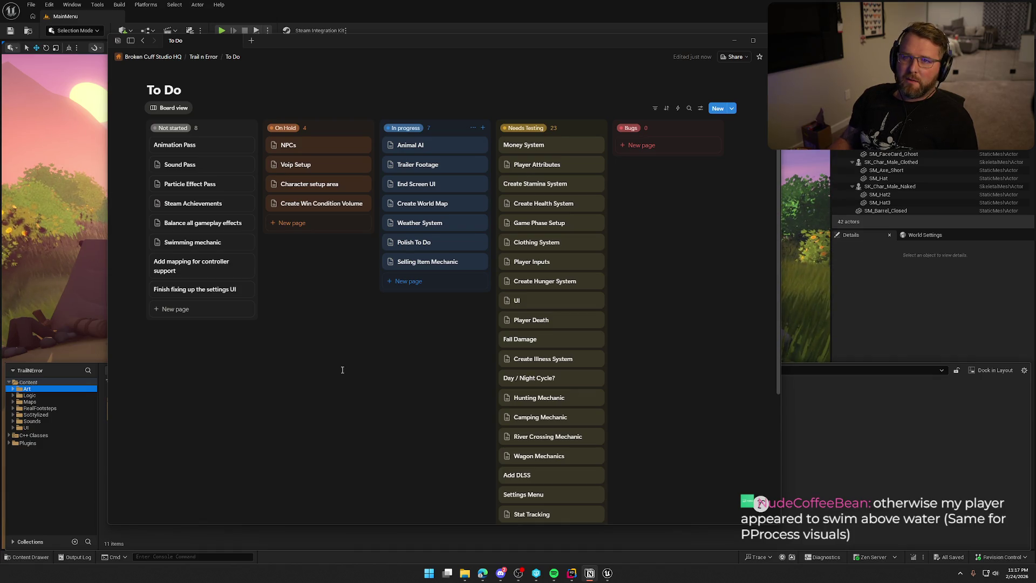
left_click(916, 397)
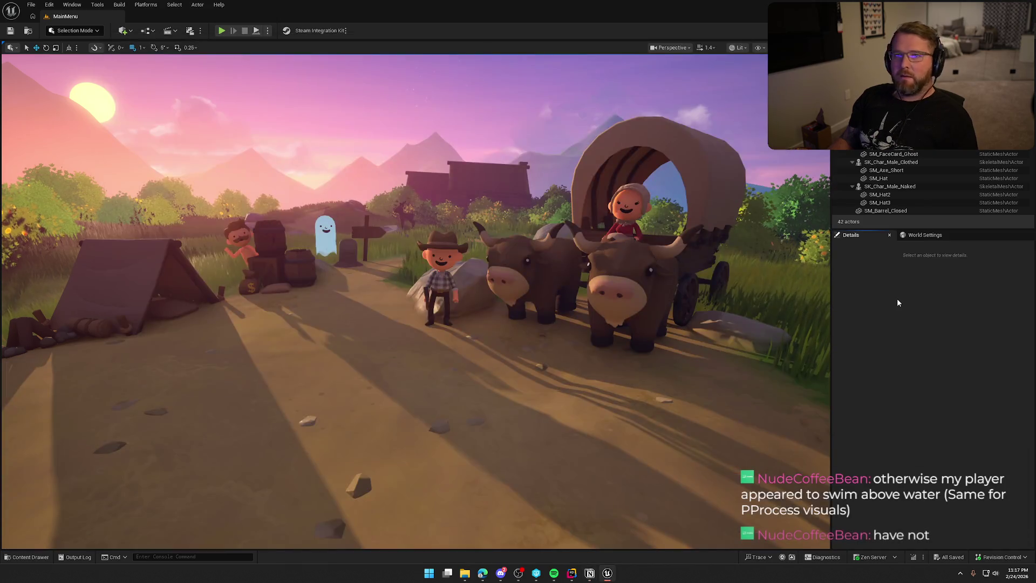
Load the GameWorld level from the Maps folder
key("ctrl+space")
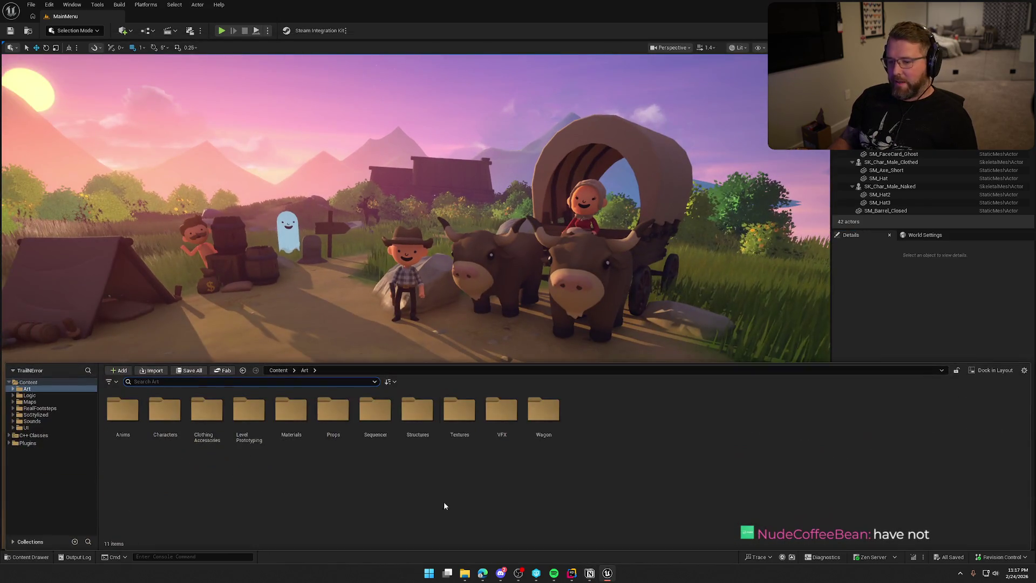
left_click(29, 402)
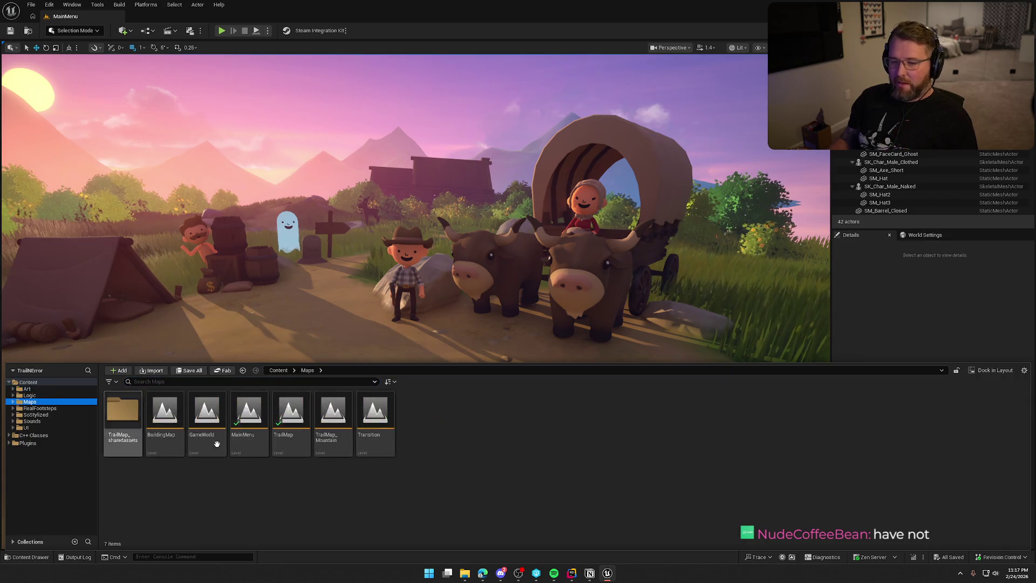
left_click(207, 412)
double_click(206, 413)
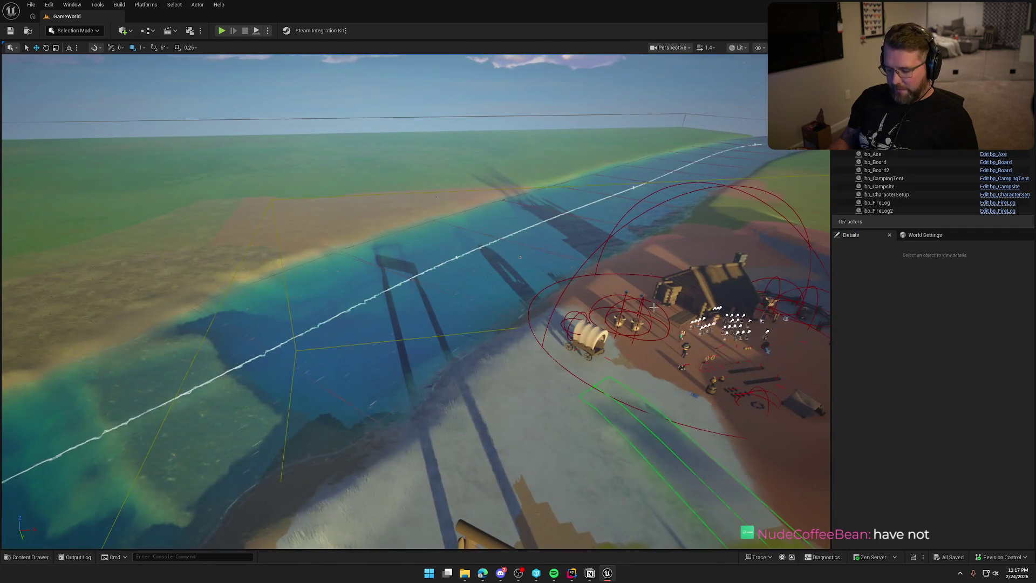
Fly along the river and select BP_StylizedRiver to show River Width 5000 and MI_Water_Classic_River
key("w")
key("w")
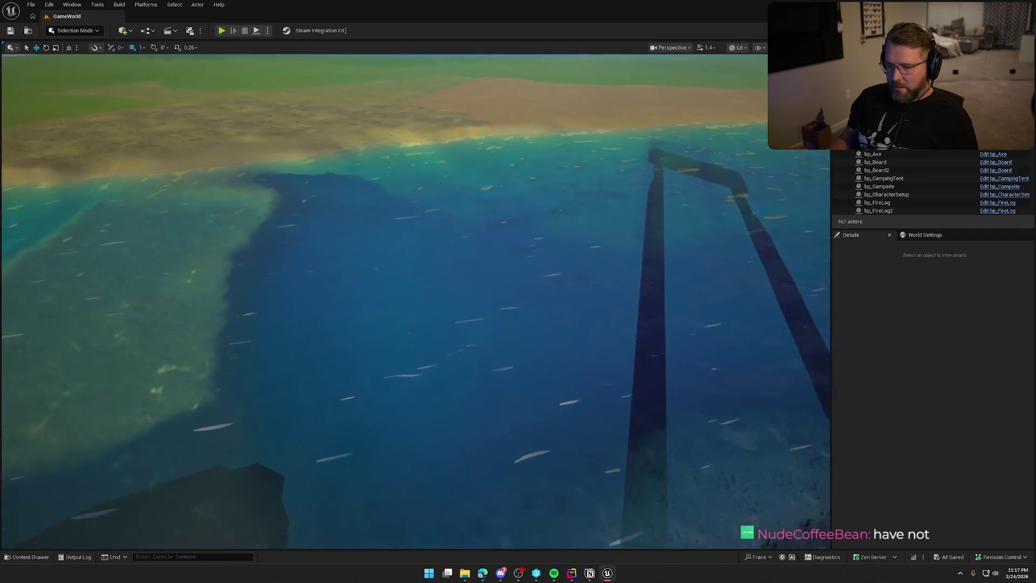
key("w")
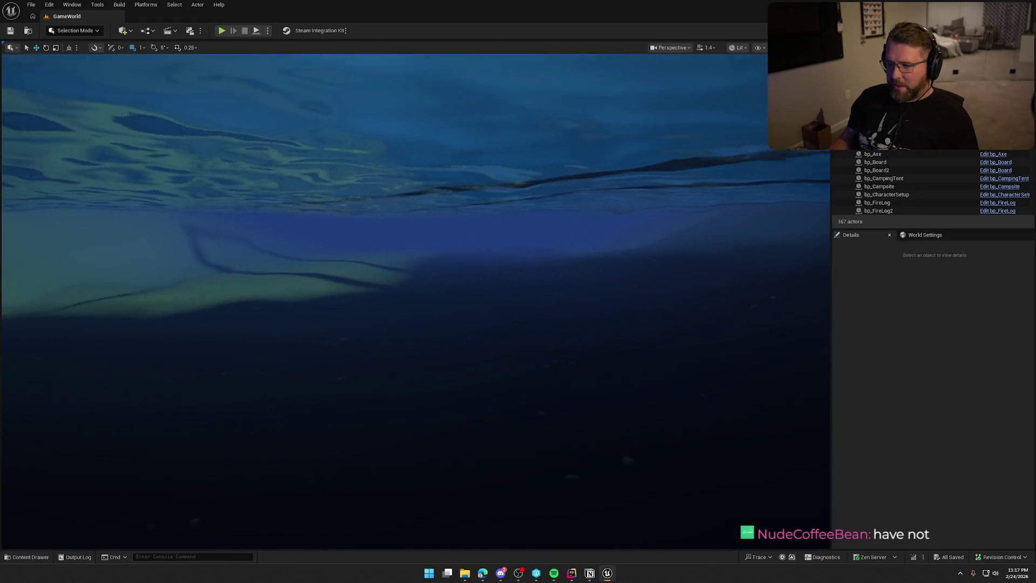
key("e")
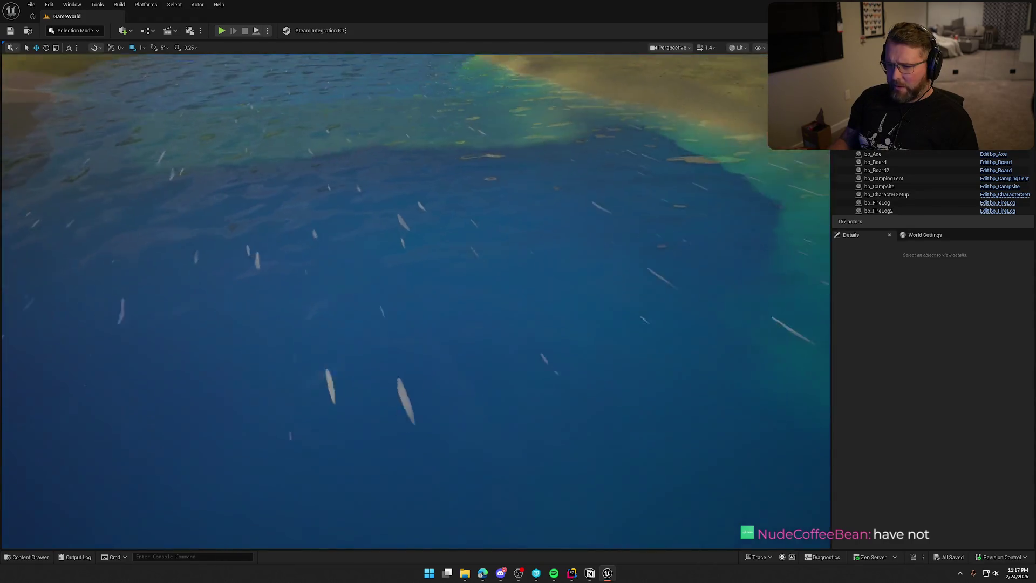
key("q")
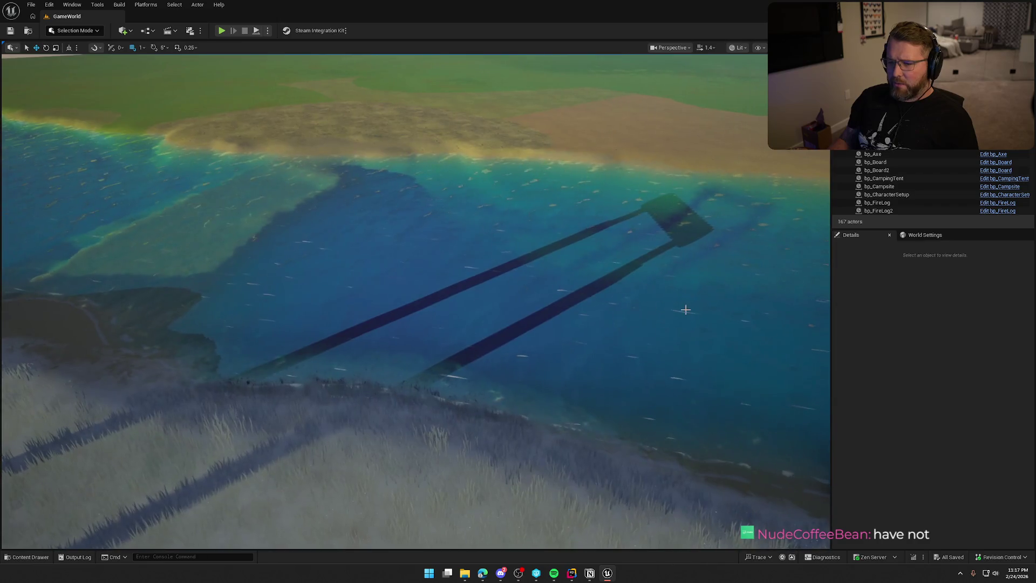
left_click_drag(572, 295, 547, 221)
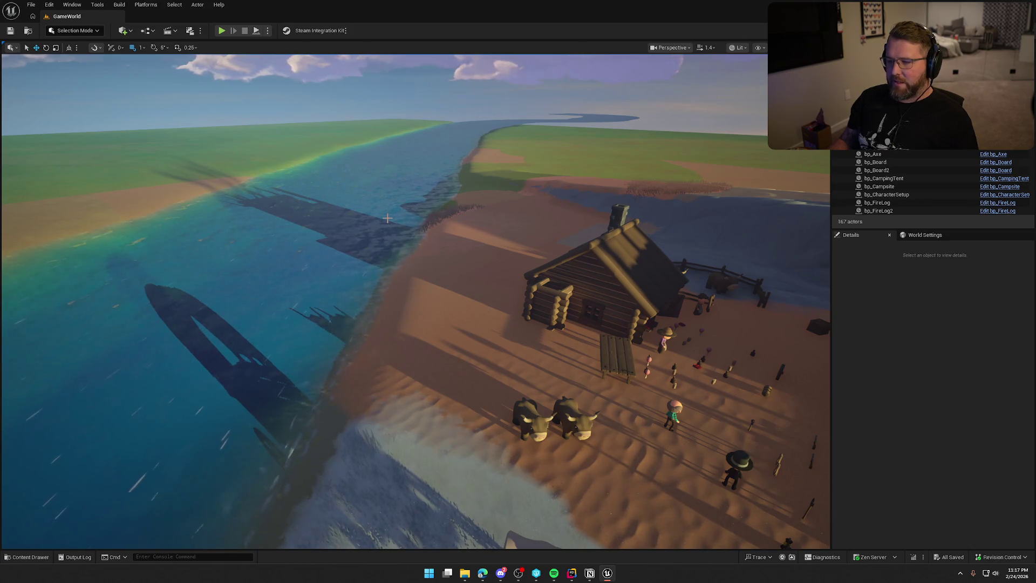
left_click_drag(387, 218, 381, 199)
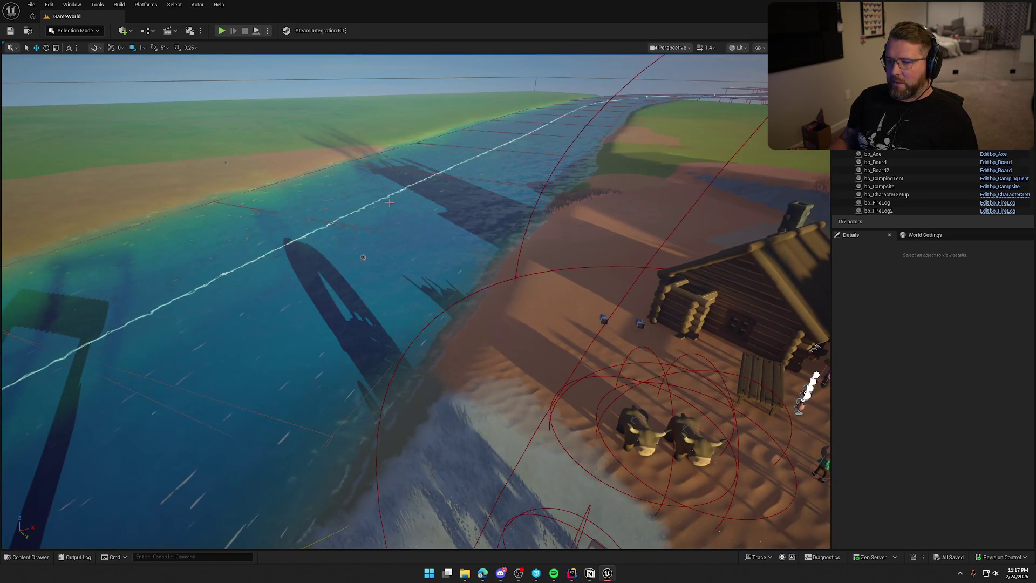
left_click(380, 200)
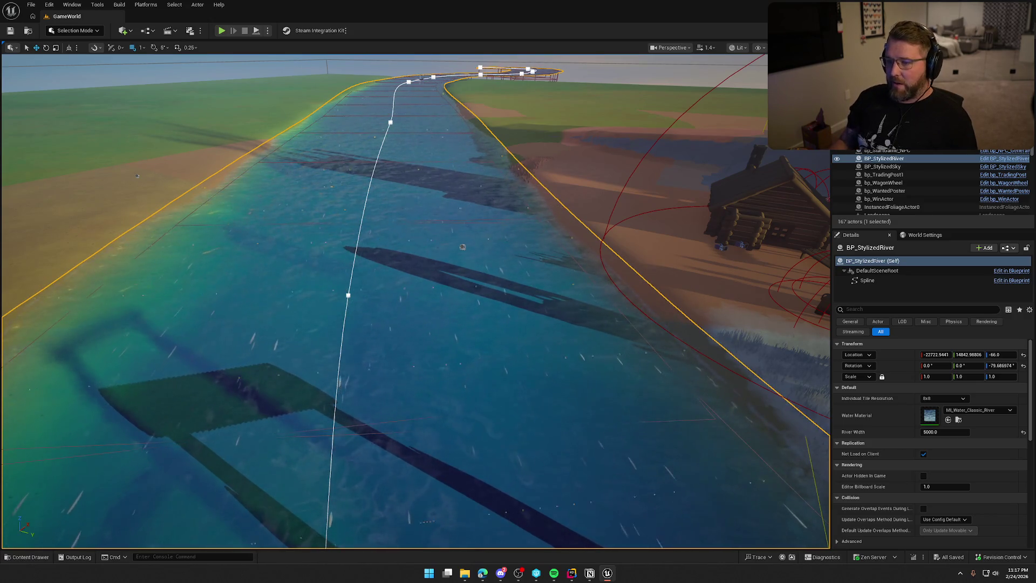
left_click_drag(511, 268, 562, 349)
Play-test the level, stop it, and close the Blueprint runtime error log
key("Escape")
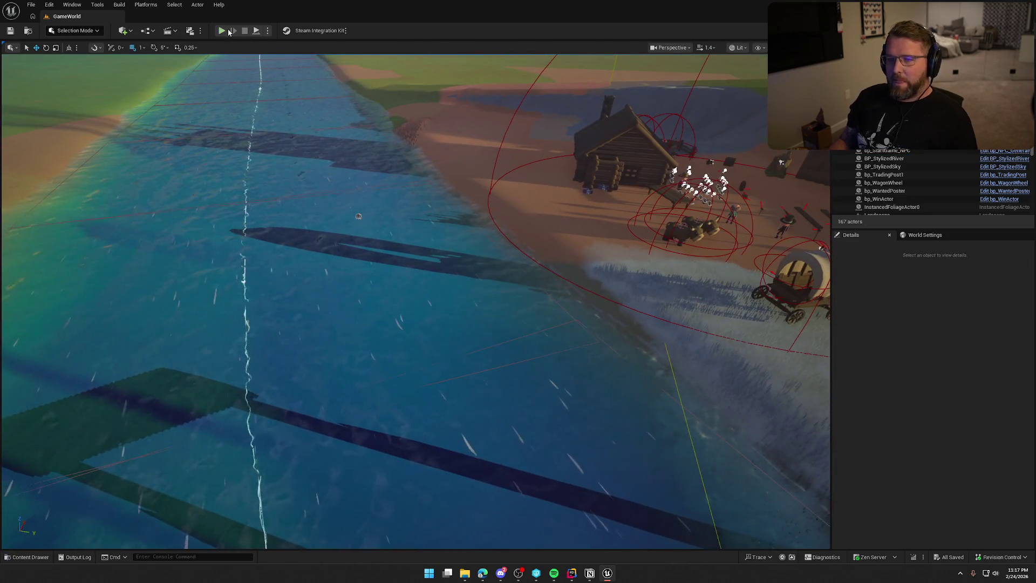
key("alt+p")
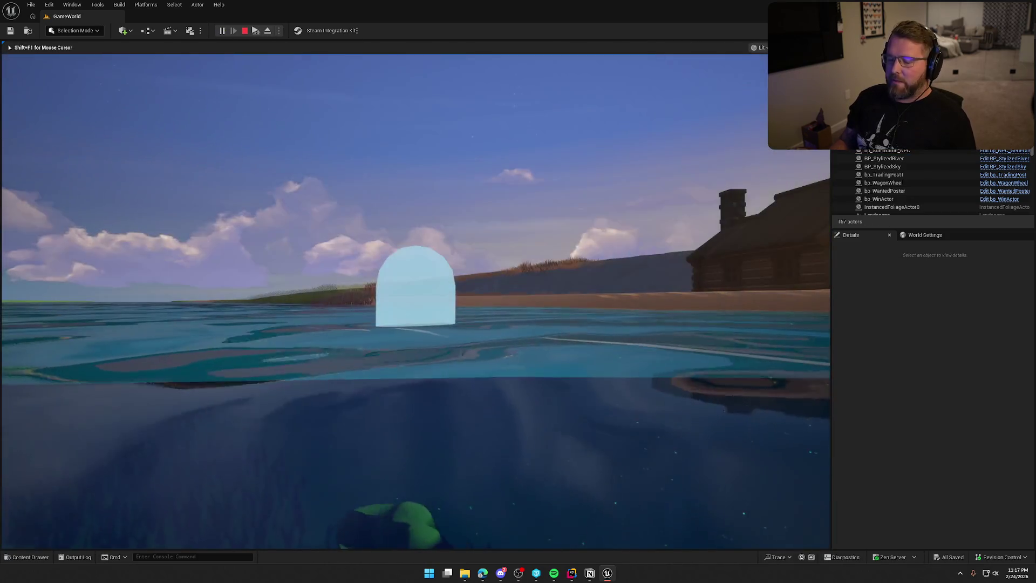
key("Escape")
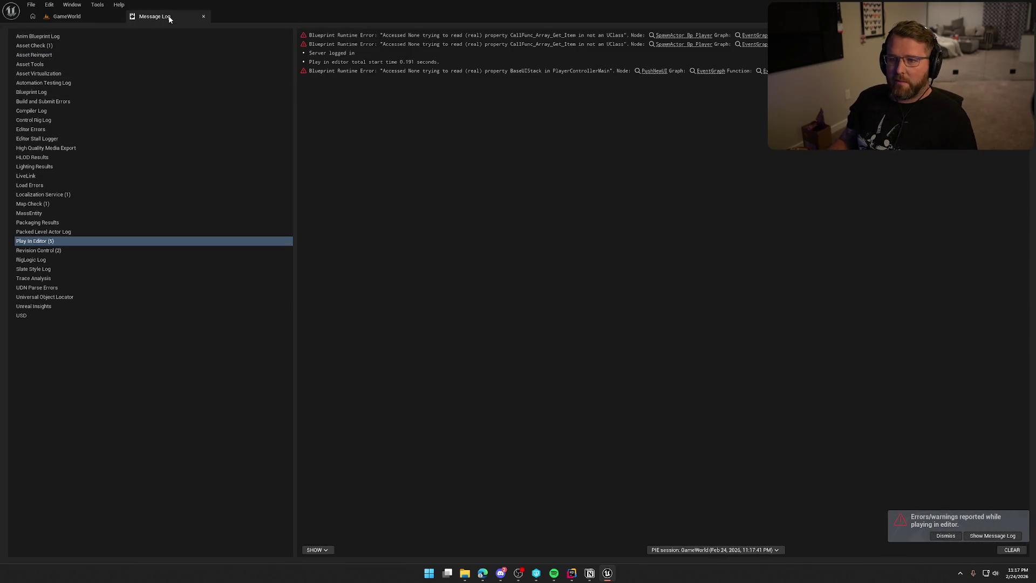
left_click(204, 17)
Switch between World Settings and Details and focus the view on the rope item near the camp
left_click(917, 235)
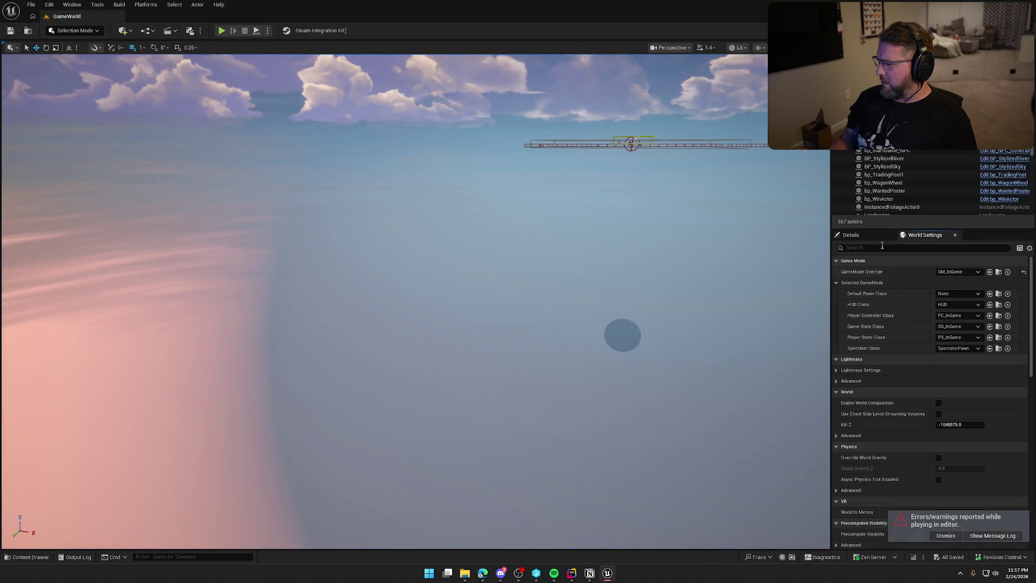
left_click(851, 235)
scroll(721, 259, "down", 3)
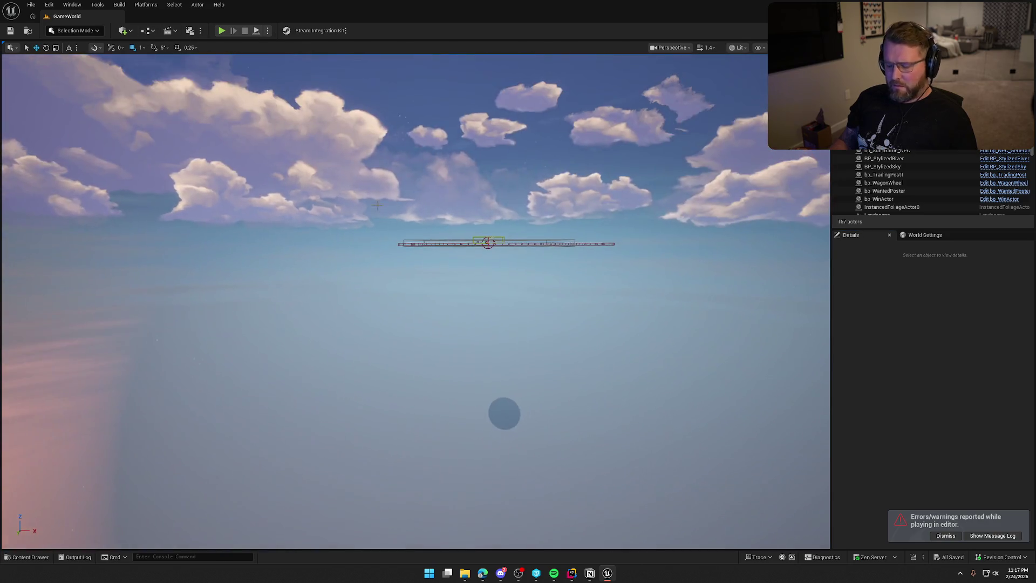
left_click(504, 413)
key("f")
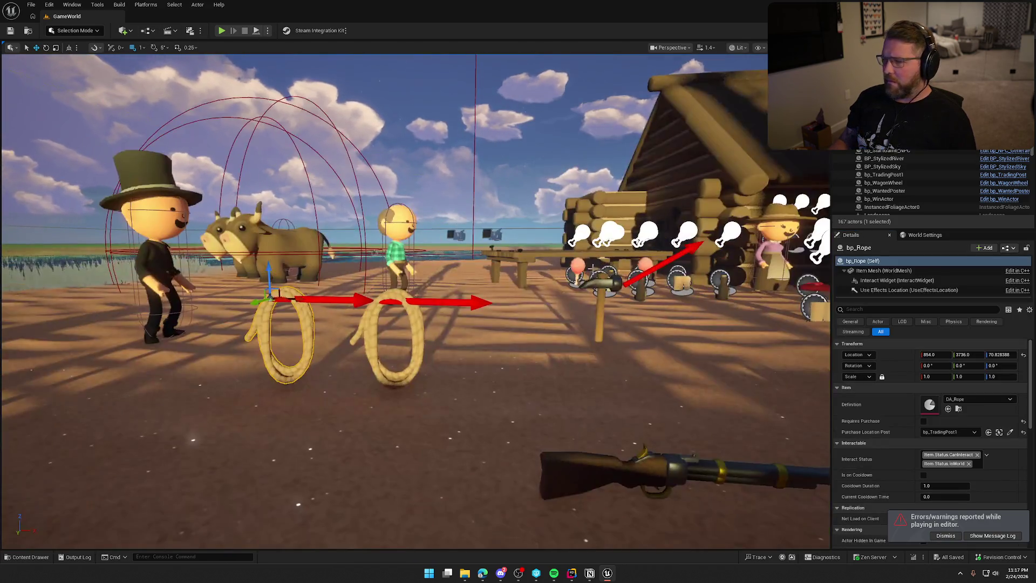
scroll(516, 381, "down", 10)
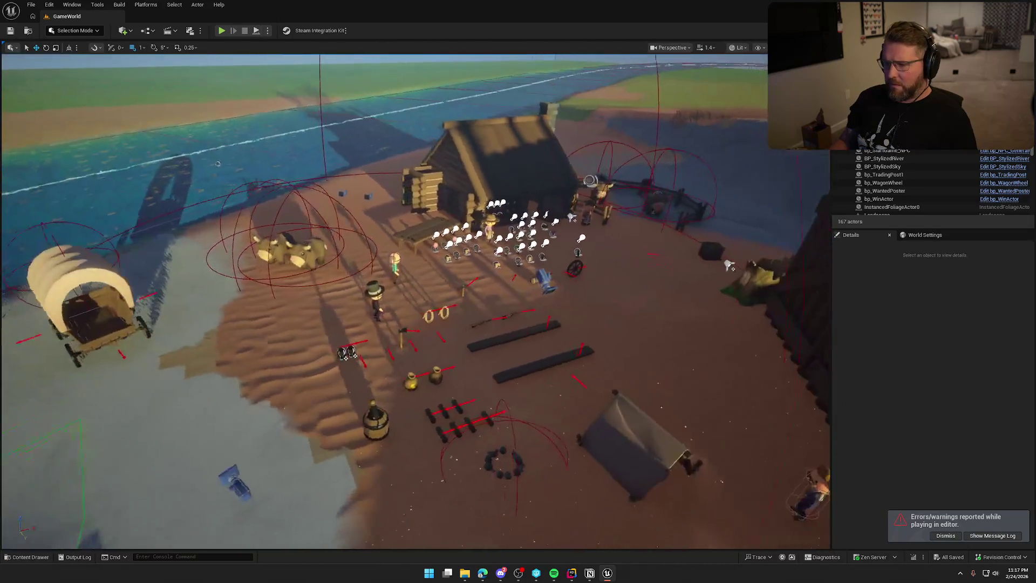
scroll(516, 381, "down", 5)
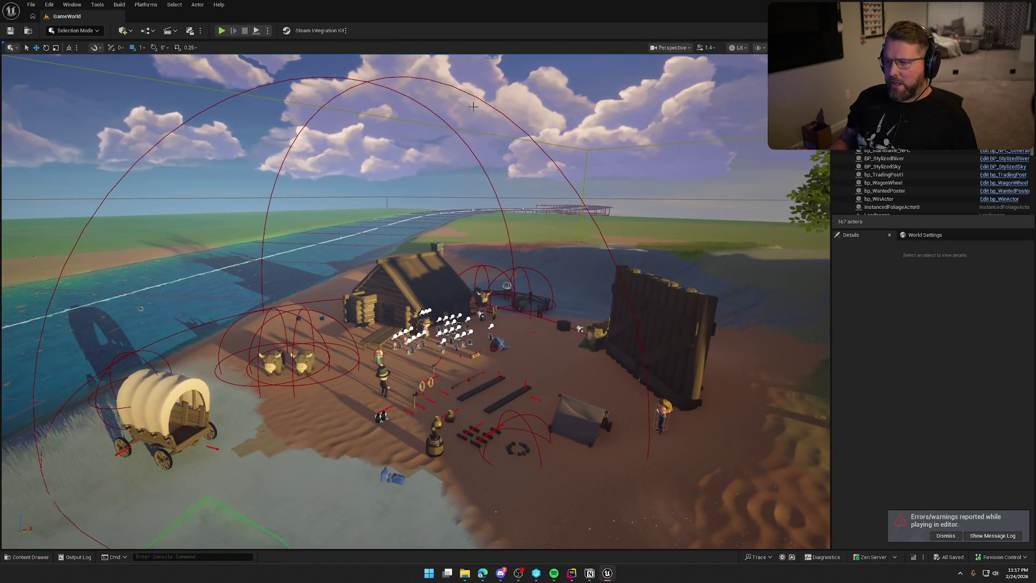
Select the trading post actor, check GameMode Override GM_InGame in World Settings, and show the GameObjects assets
left_click(484, 101)
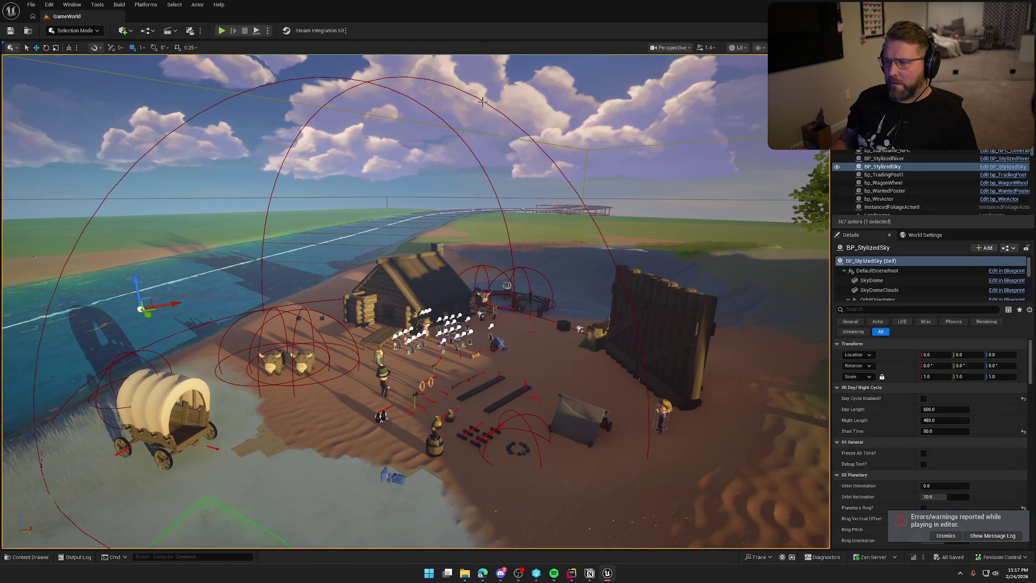
left_click(484, 101)
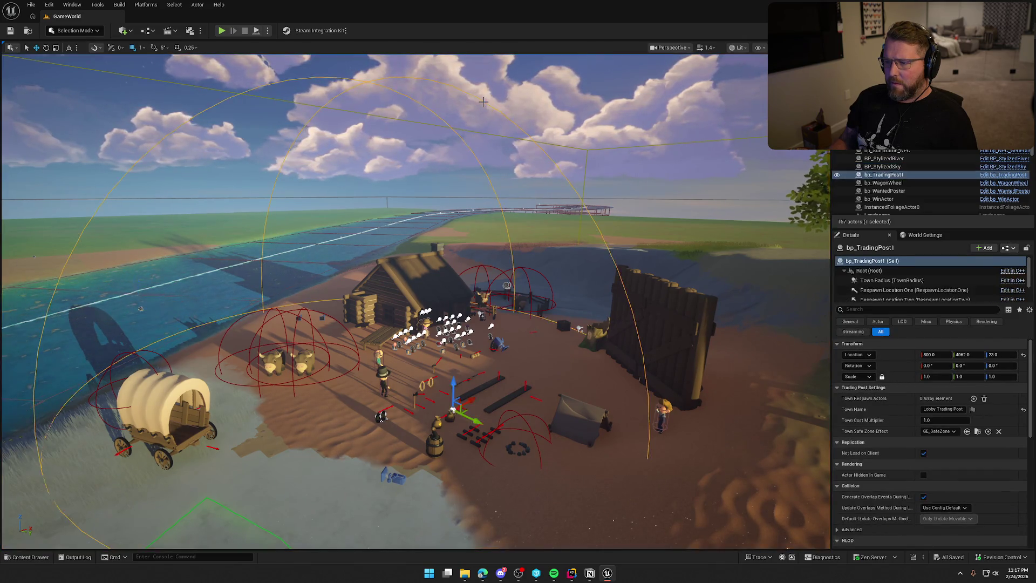
scroll(894, 493, "down", 5)
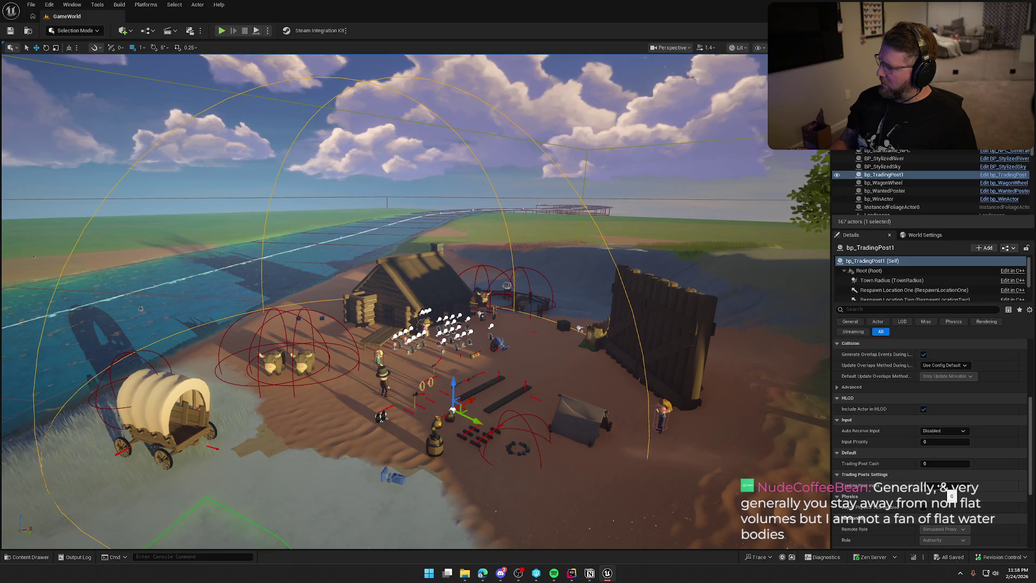
left_click(916, 238)
key("ctrl+space")
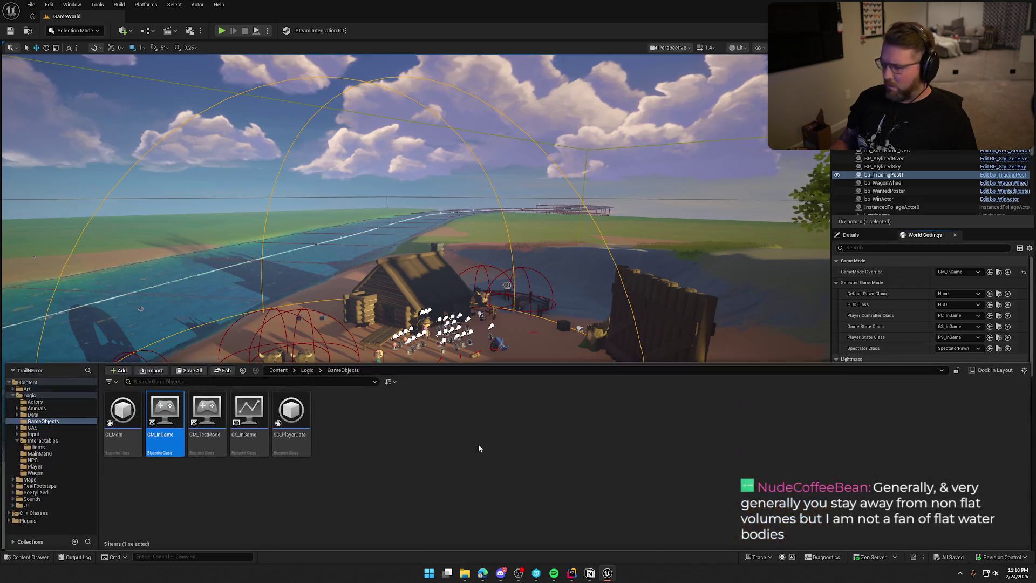
Open GM_InGame and center its Get All Actors Of Class With Tag spawn logic in the EventGraph
double_click(164, 415)
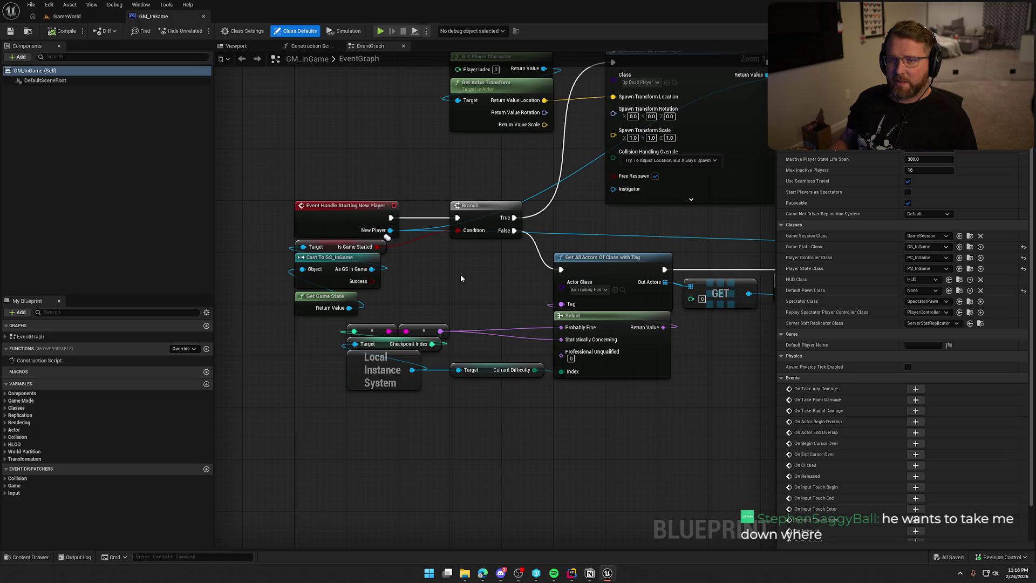
left_click_drag(459, 290, 395, 255)
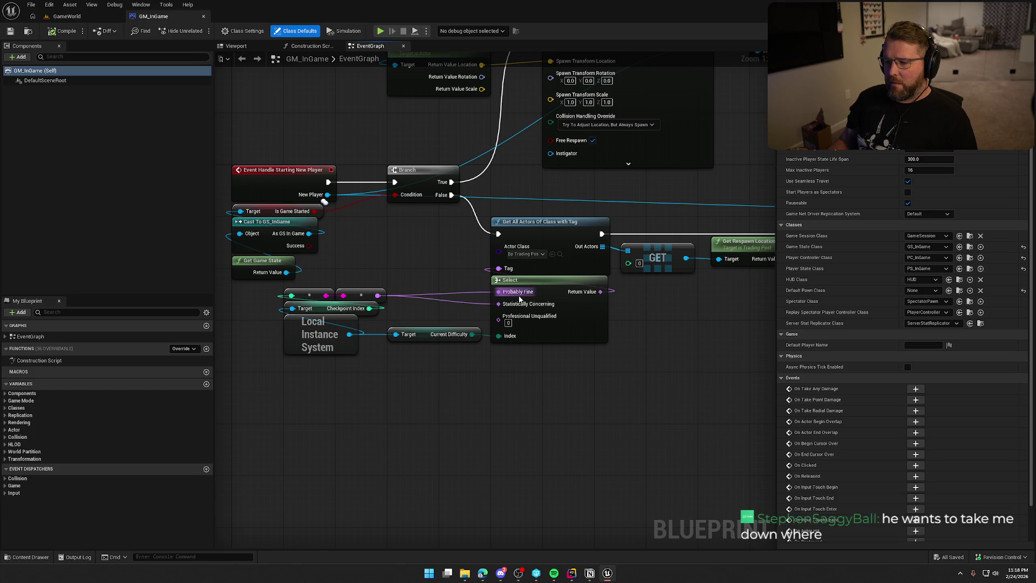
Compare LocalInstanceSystem.h's CurrentDifficulty and CheckpointIndex in Rider with the blueprint, then return to GameWorld
left_click(572, 574)
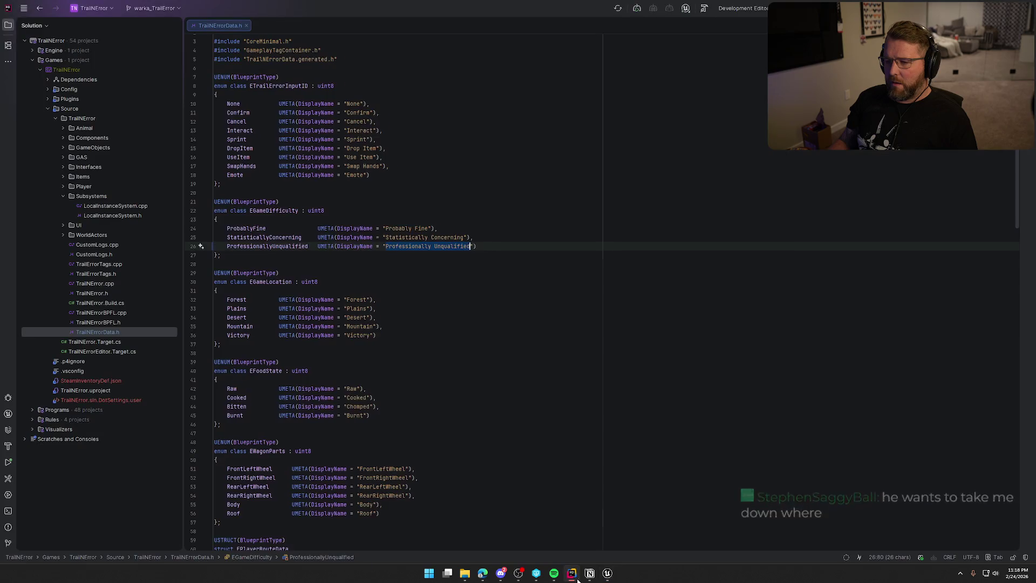
double_click(103, 215)
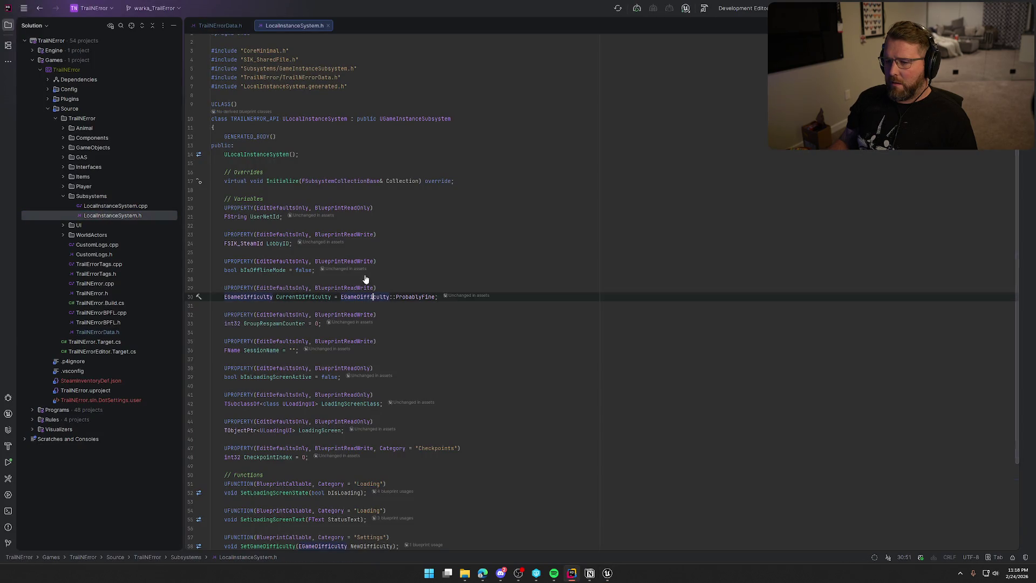
key("alt+Tab")
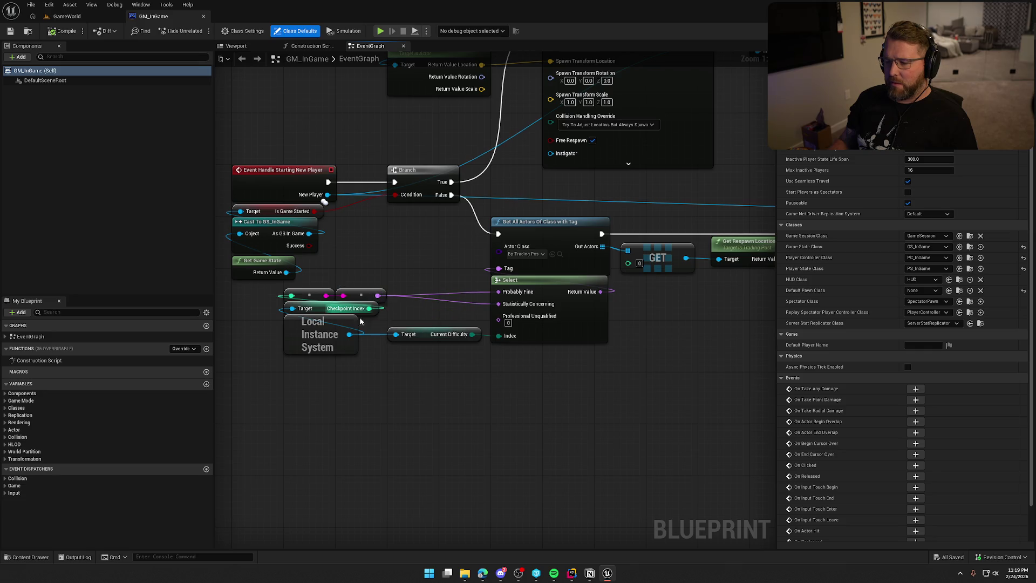
left_click(574, 576)
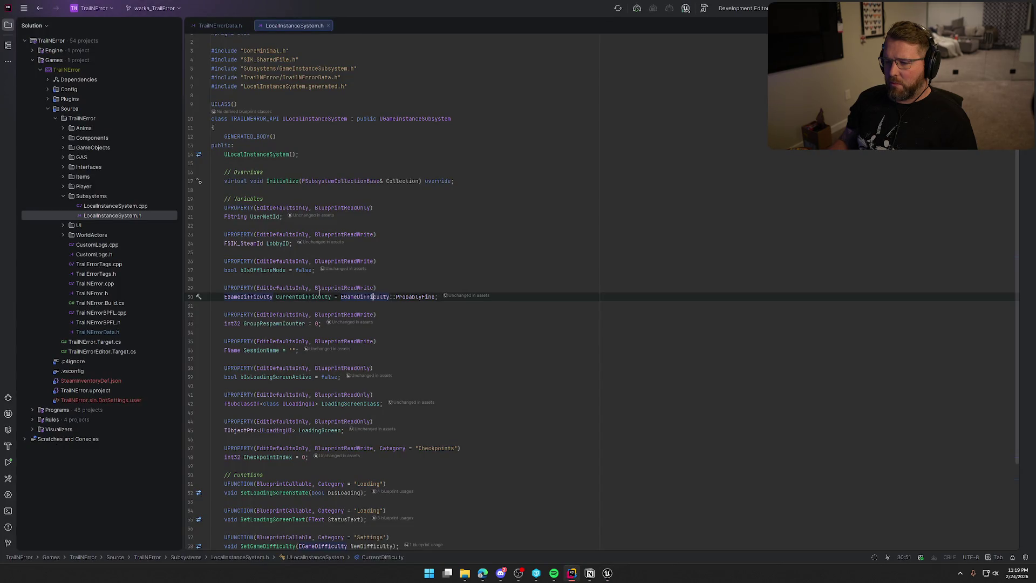
key("alt+Tab")
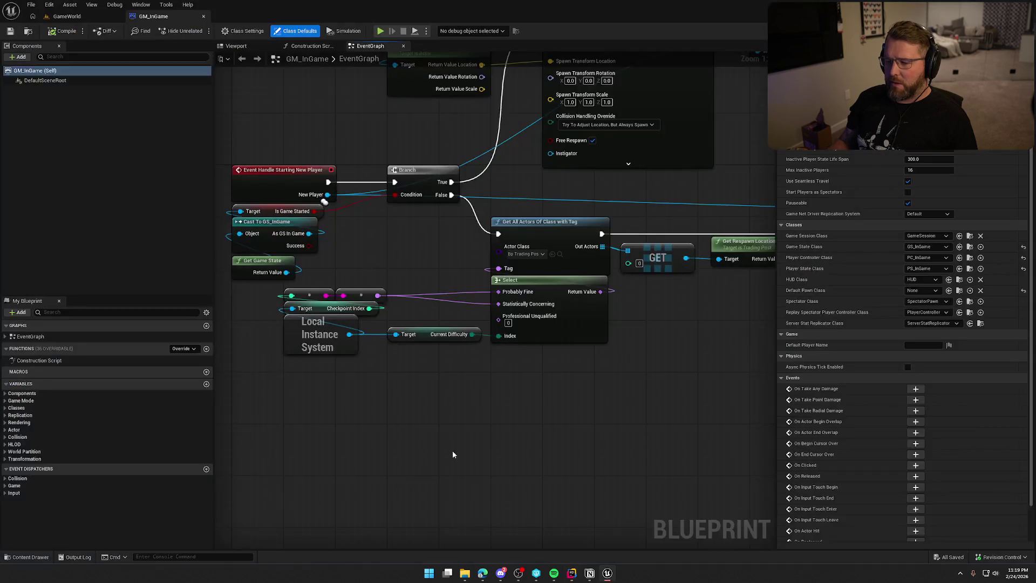
left_click_drag(427, 374, 479, 374)
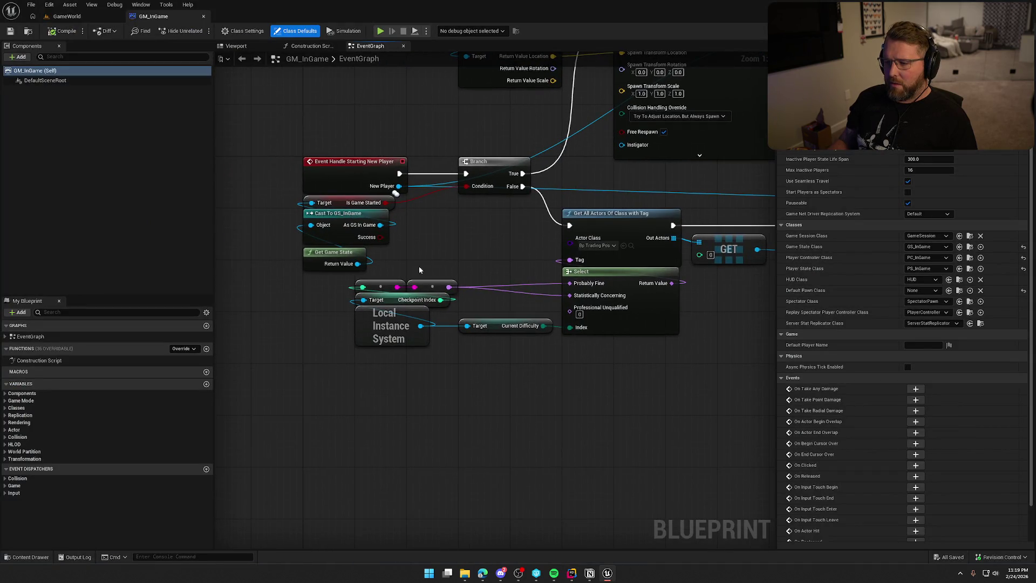
left_click(572, 575)
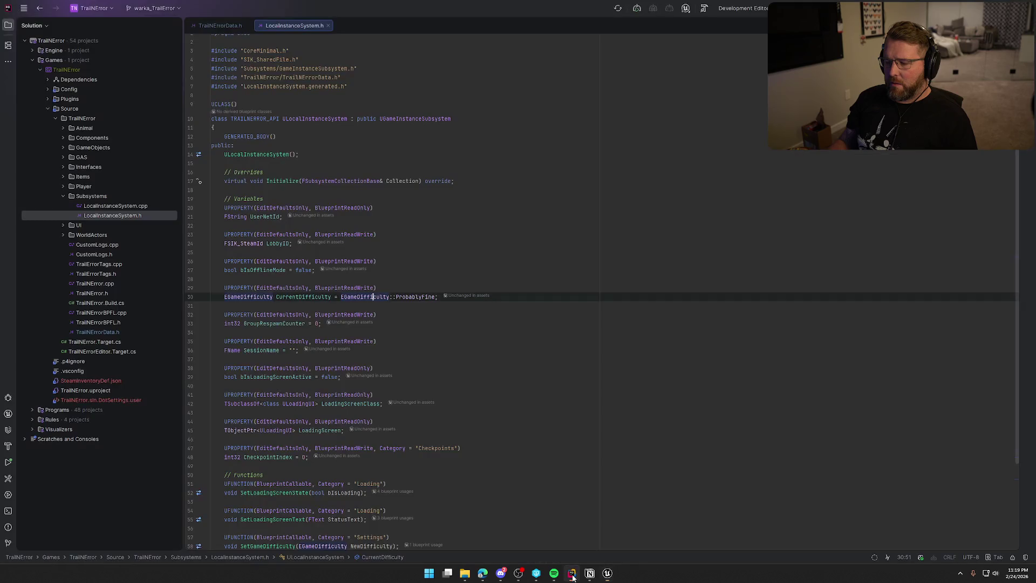
left_click(608, 573)
left_click(67, 16)
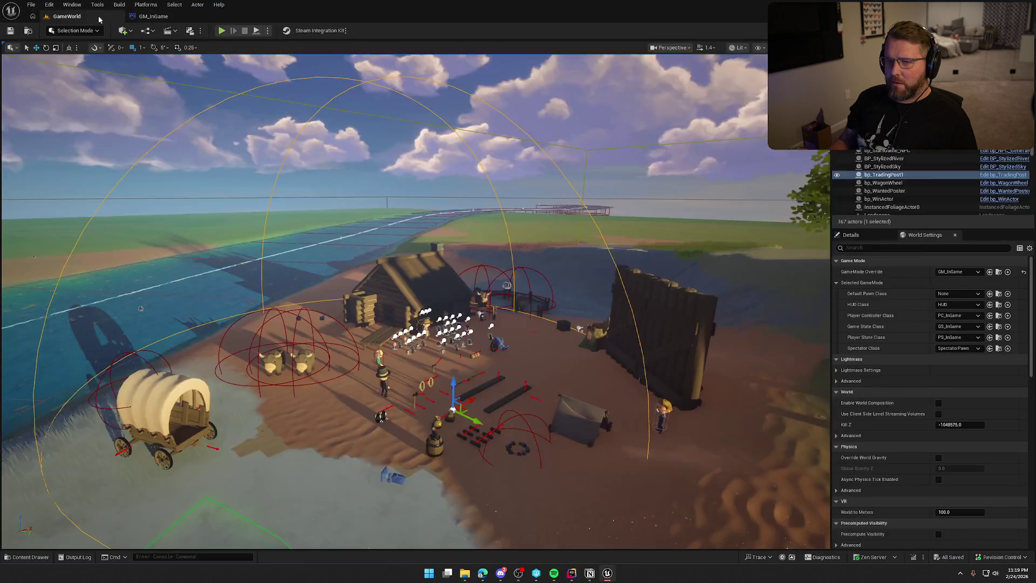
Change bp_TradingPost1's Tags Index[0] from Default to 0, then start a play test
left_click(851, 235)
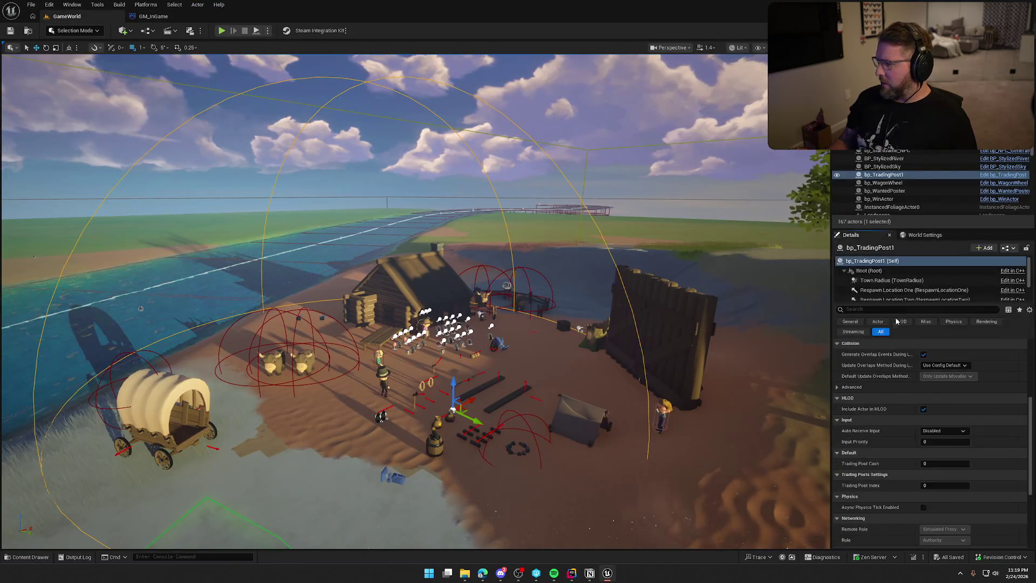
scroll(916, 443, "up", 10)
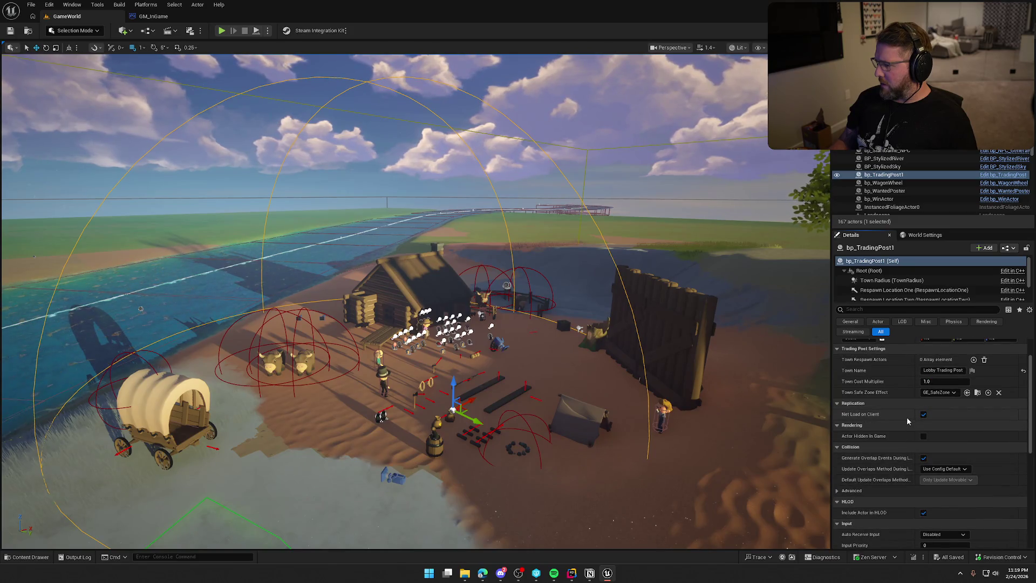
left_click(876, 309)
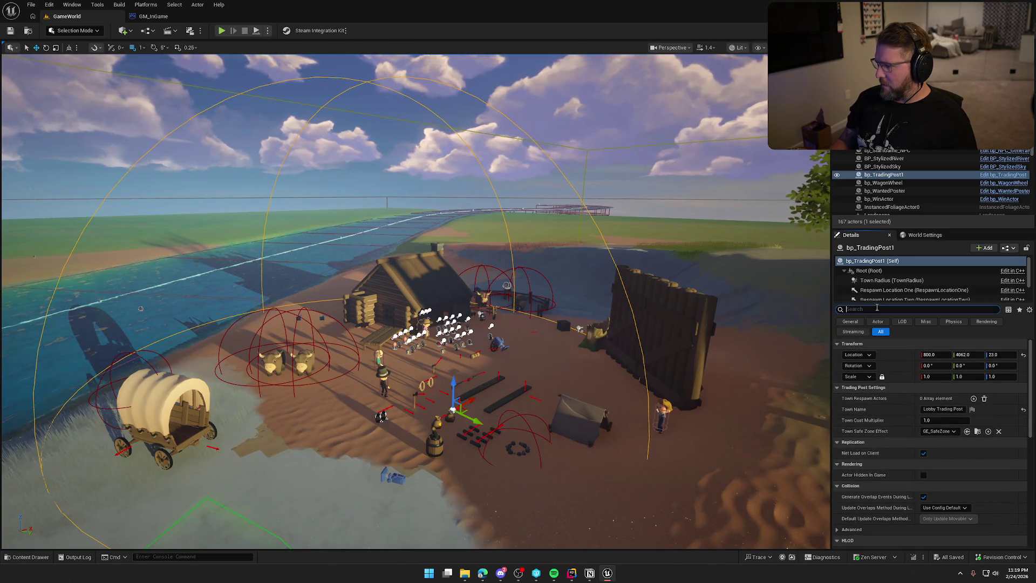
type("tag")
left_click(938, 377)
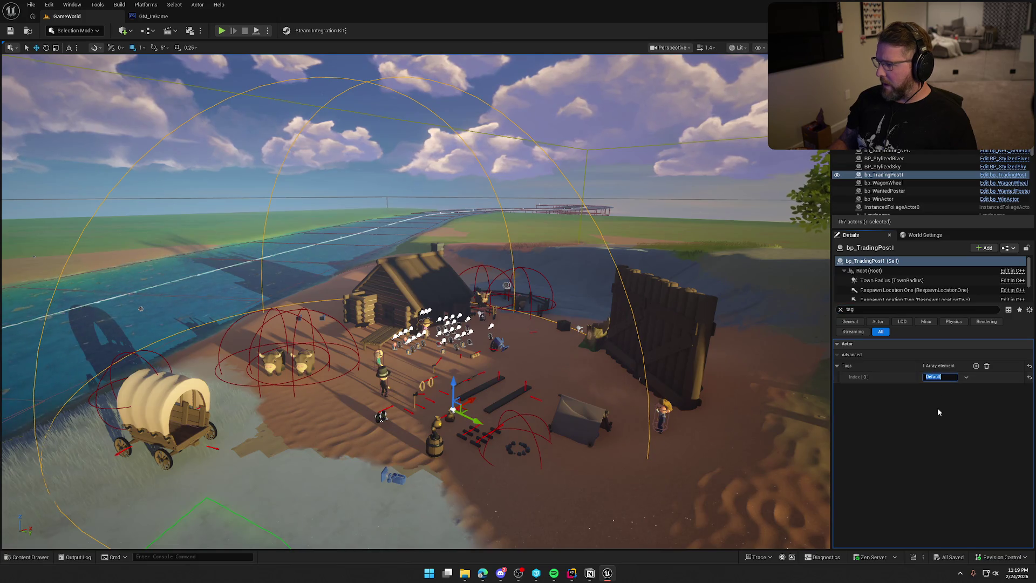
type("0")
key("Return")
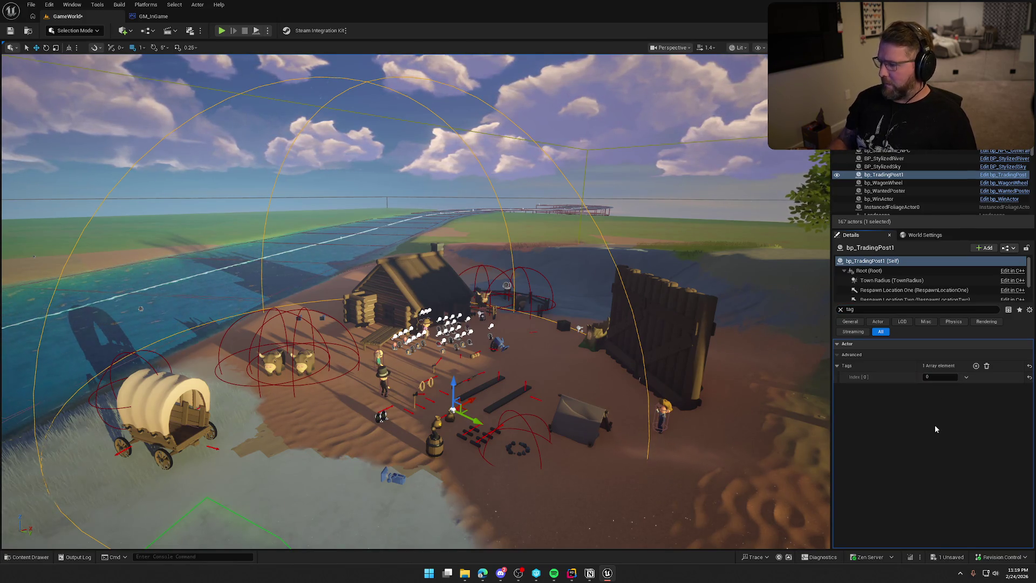
left_click(222, 31)
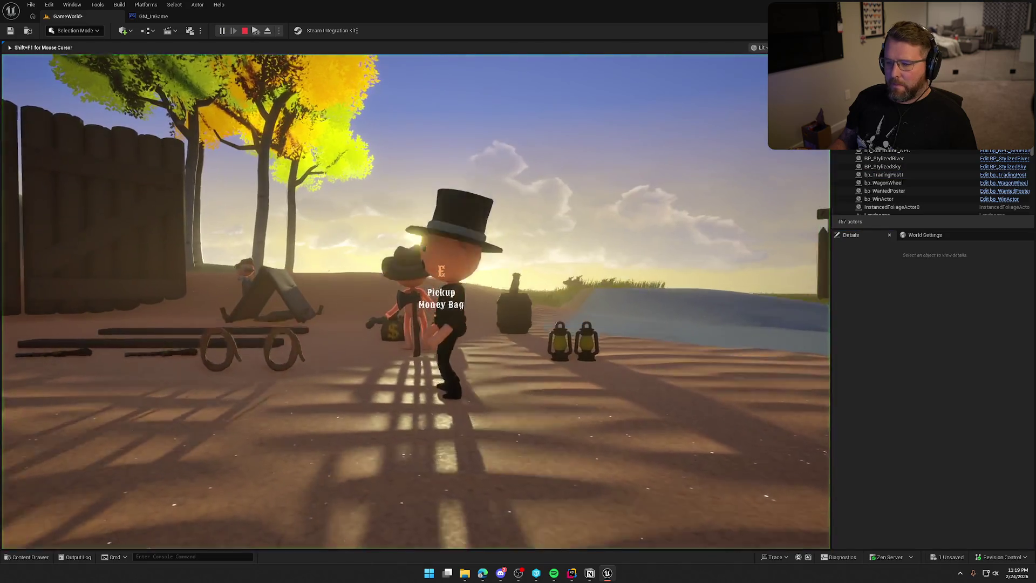
Run to the wagon and drive it off the grass into the river
key("w")
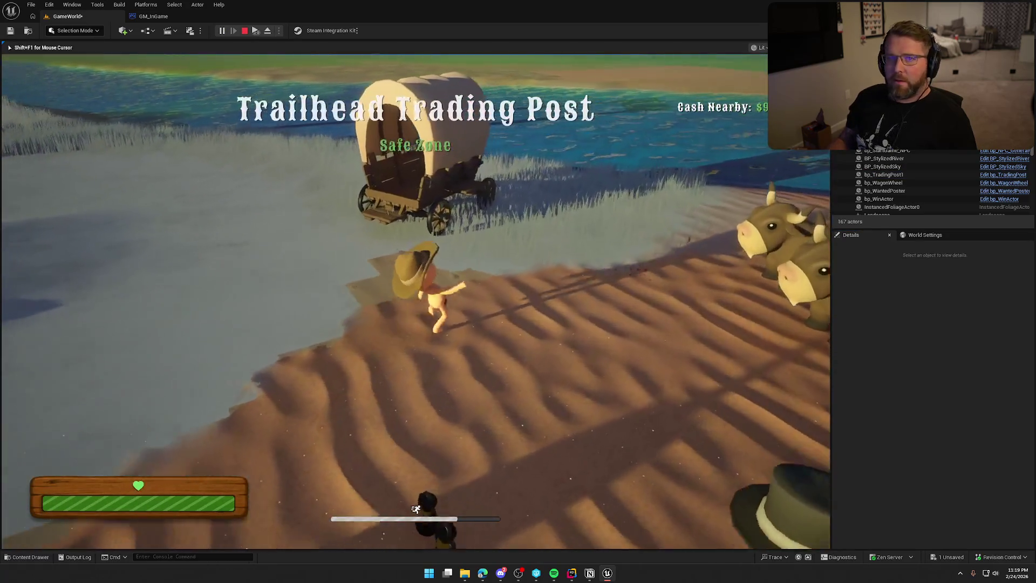
key("w")
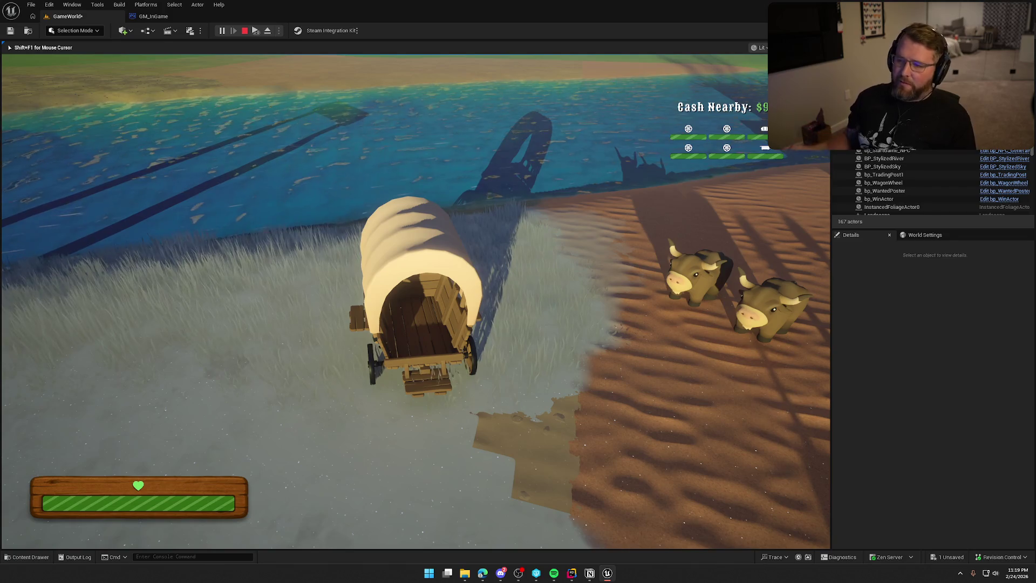
key("a")
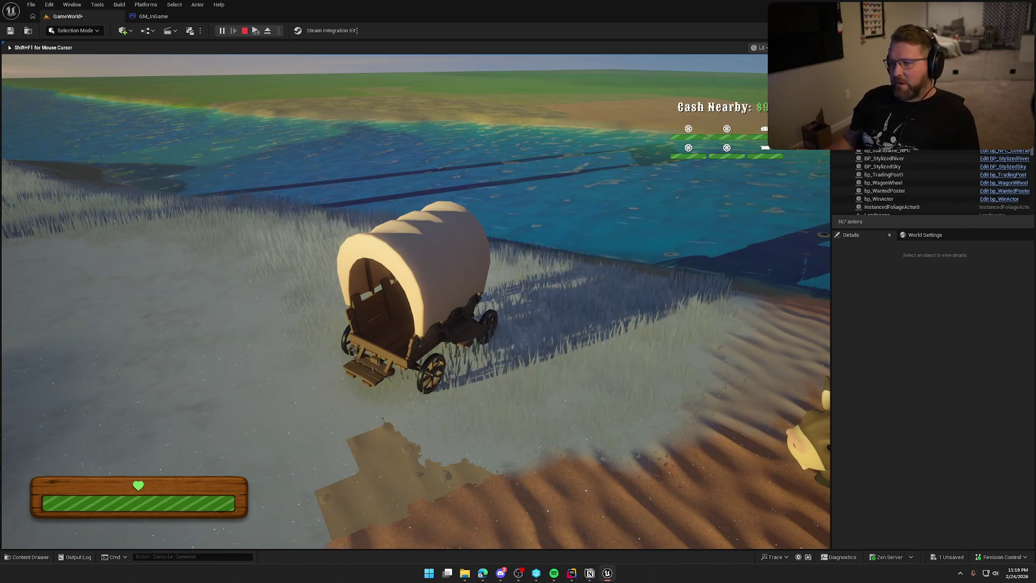
key("a")
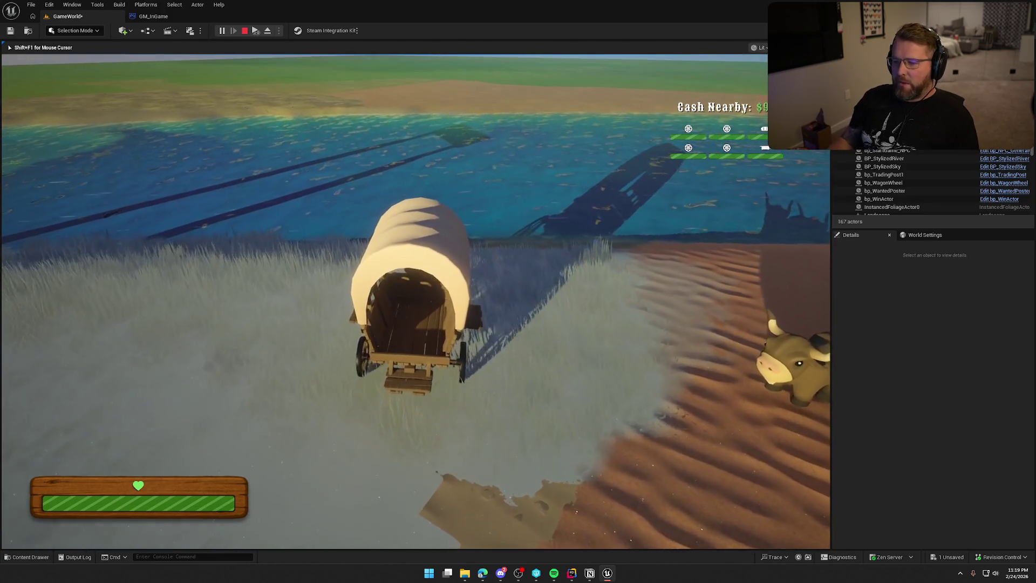
key("w")
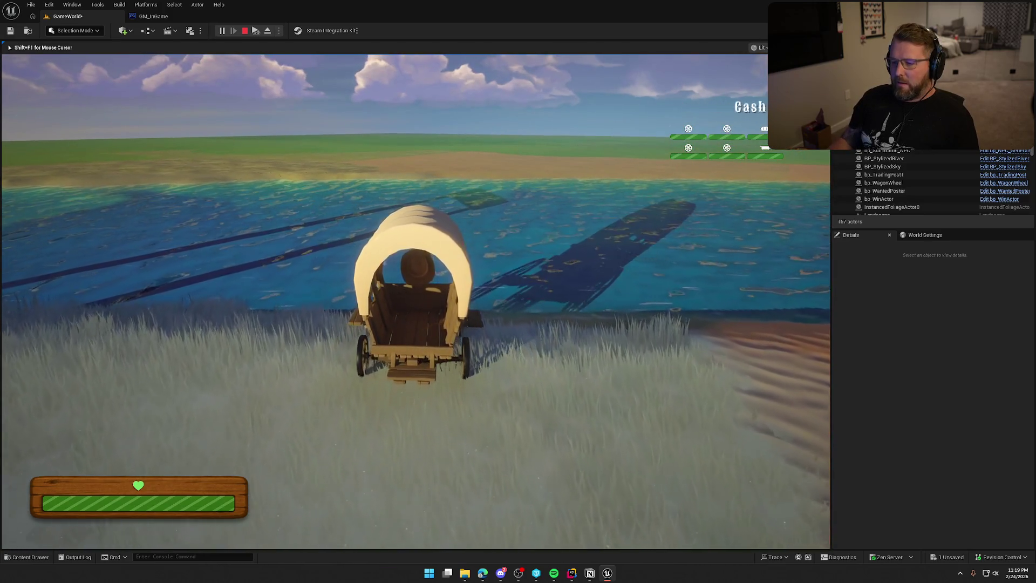
key("w")
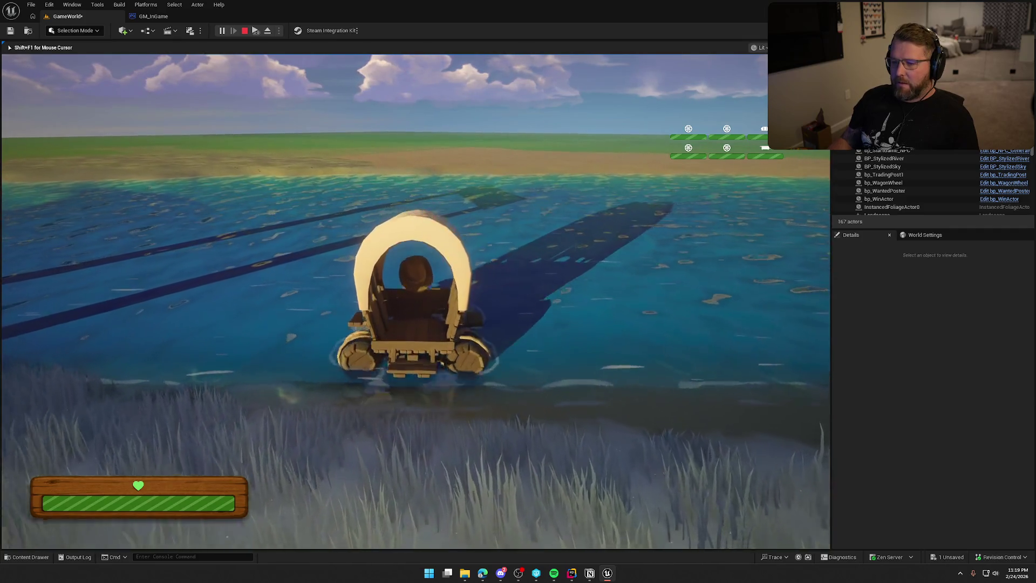
key("w")
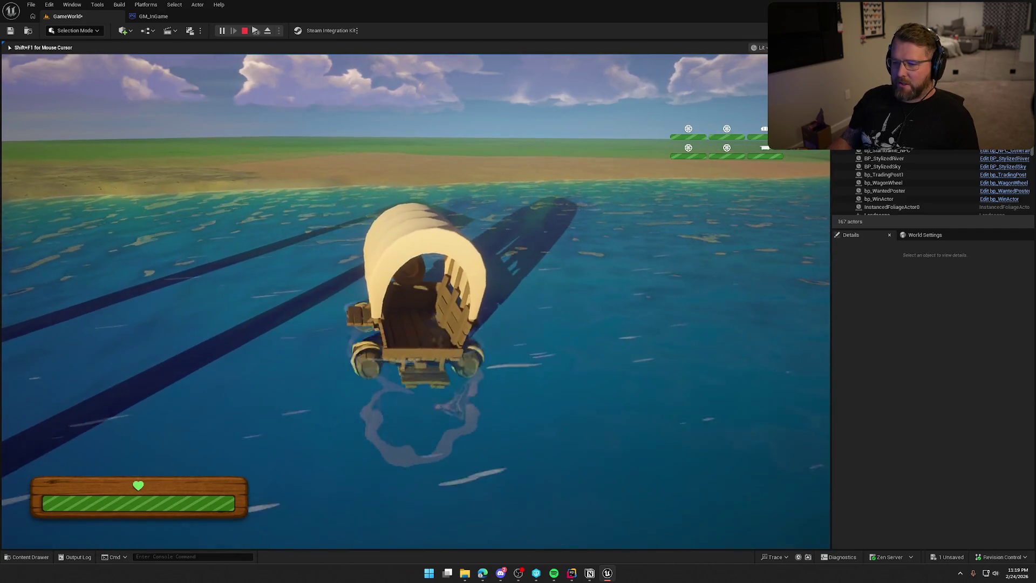
Spin the wagon in the water, drive it onto the sand, and face it toward the river
key("a")
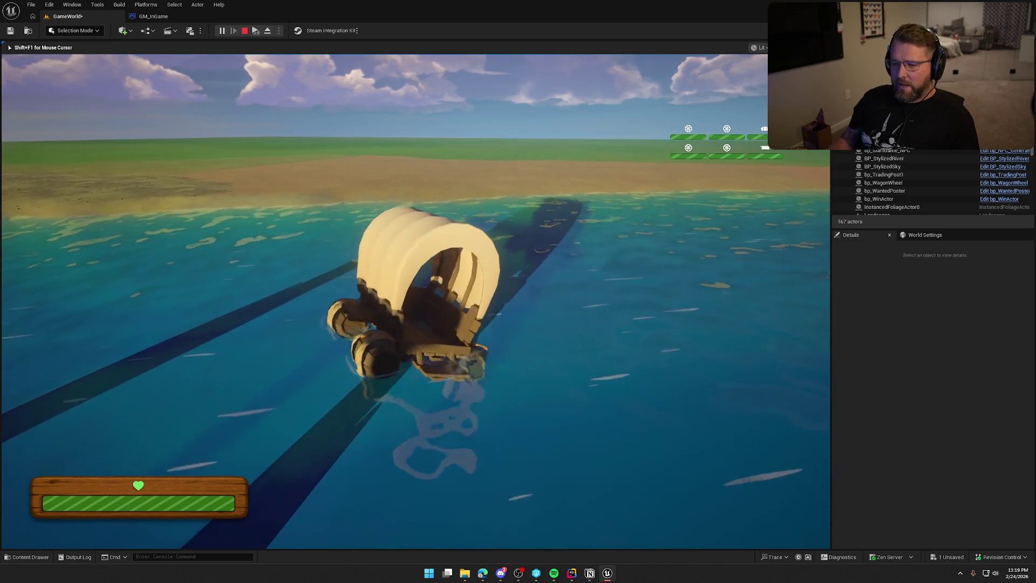
key("d")
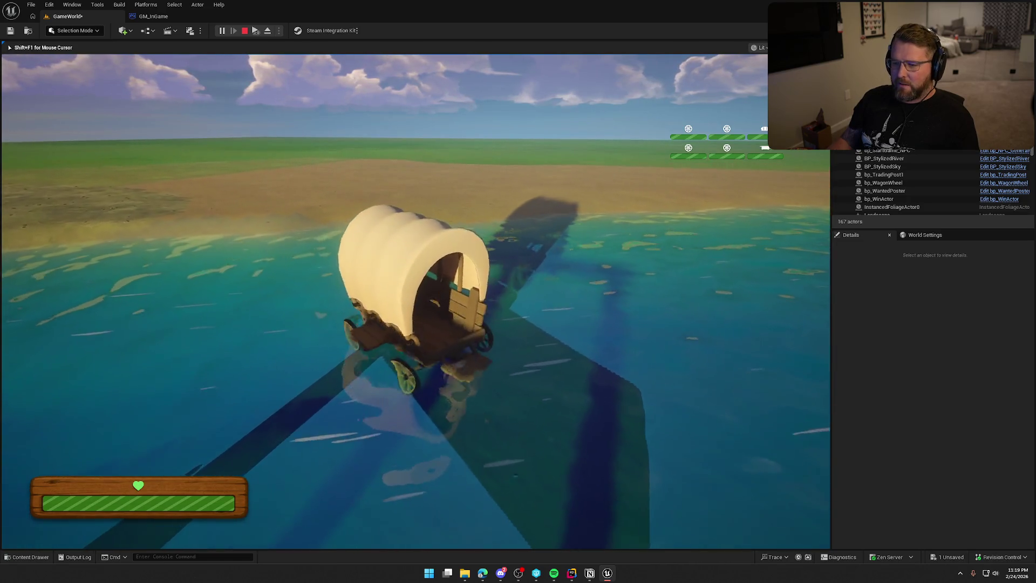
key("a")
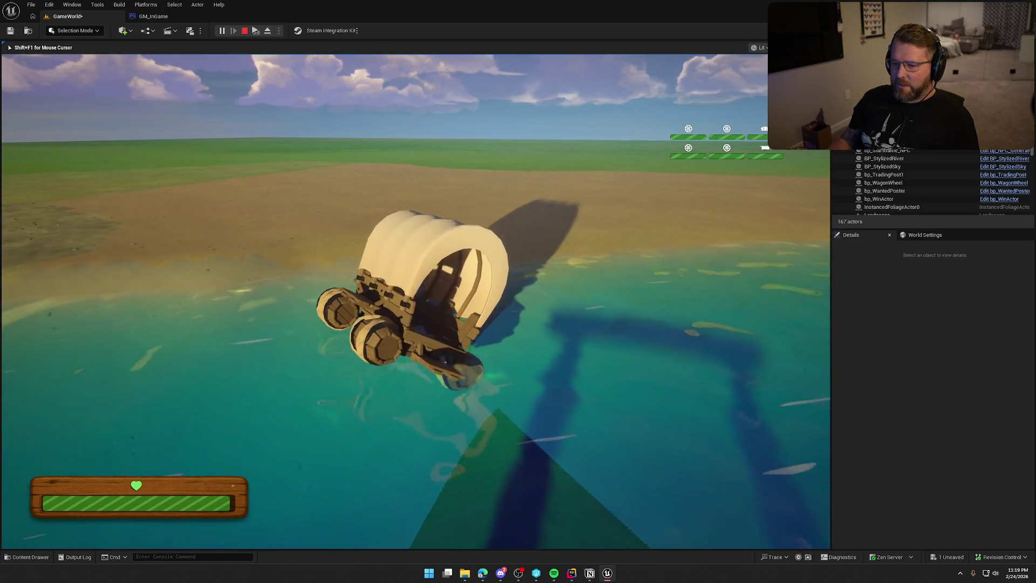
key("w")
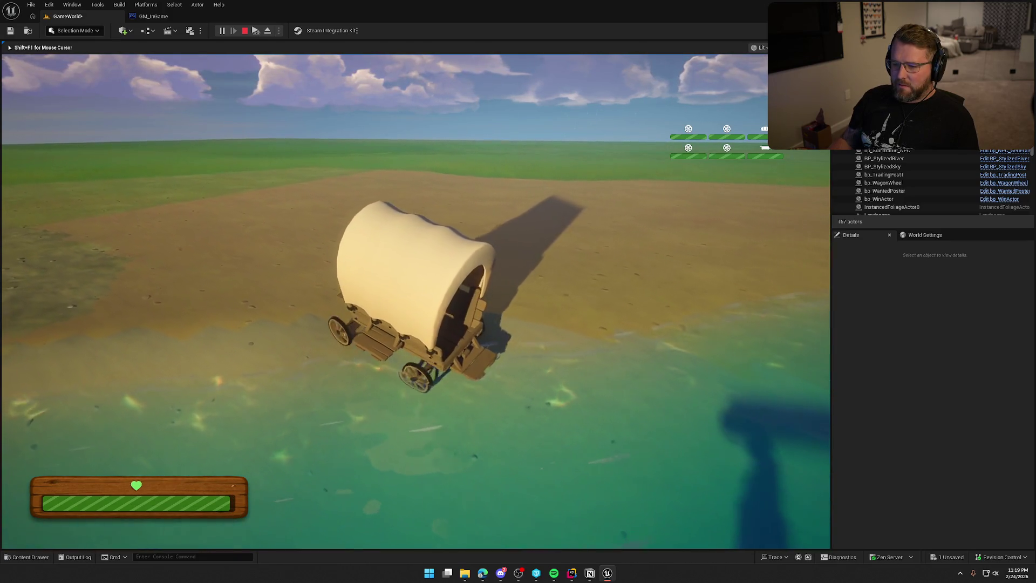
key("w")
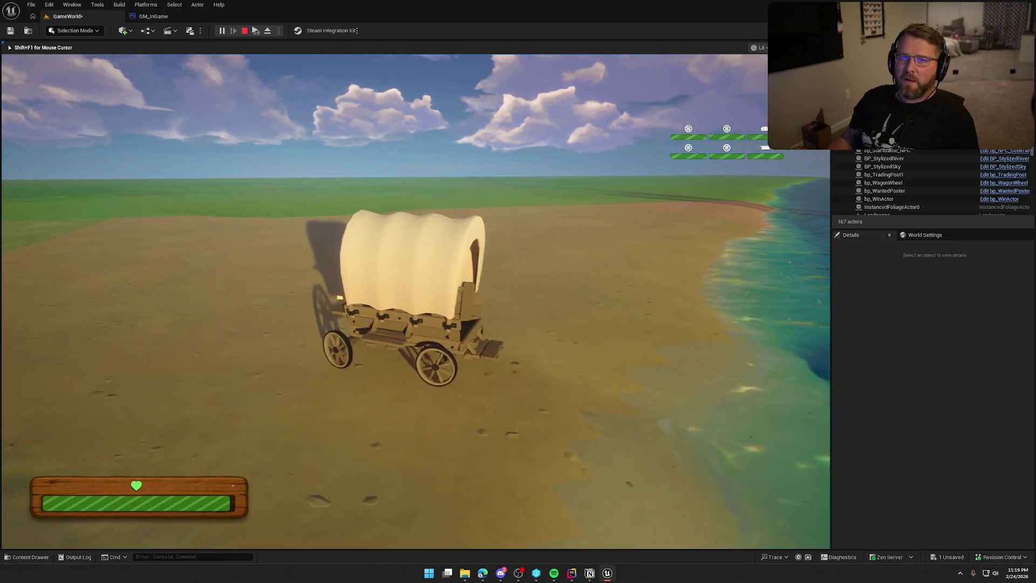
key("d")
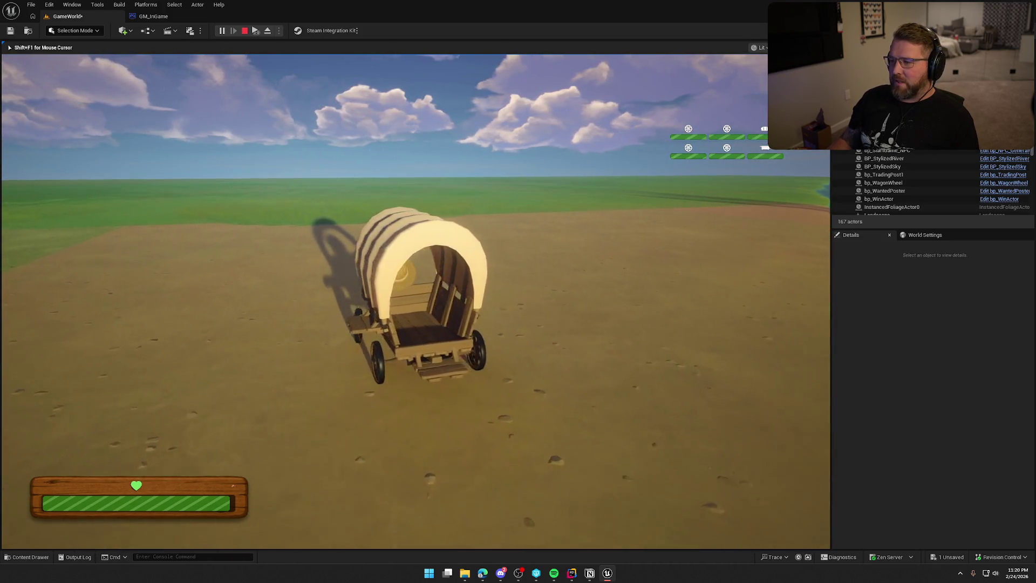
key("a")
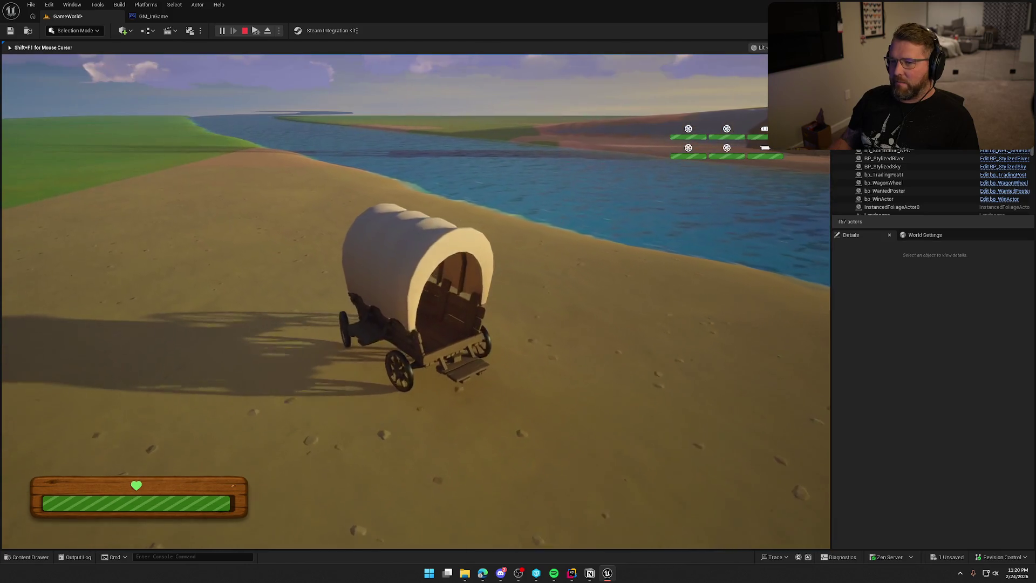
key("a")
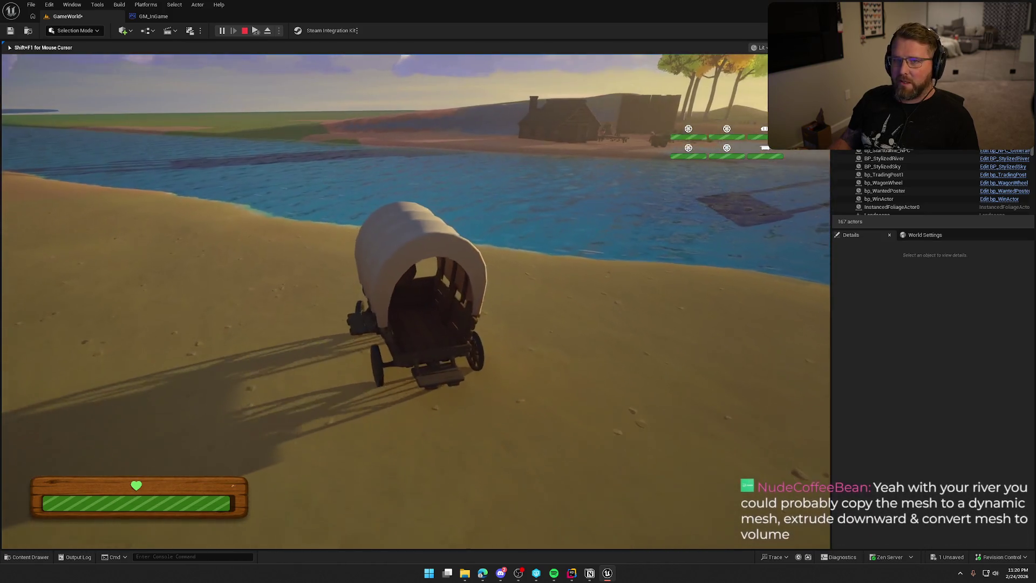
Cross the river again to the Lobby Trading Post, then stop the play test with Esc
key("d")
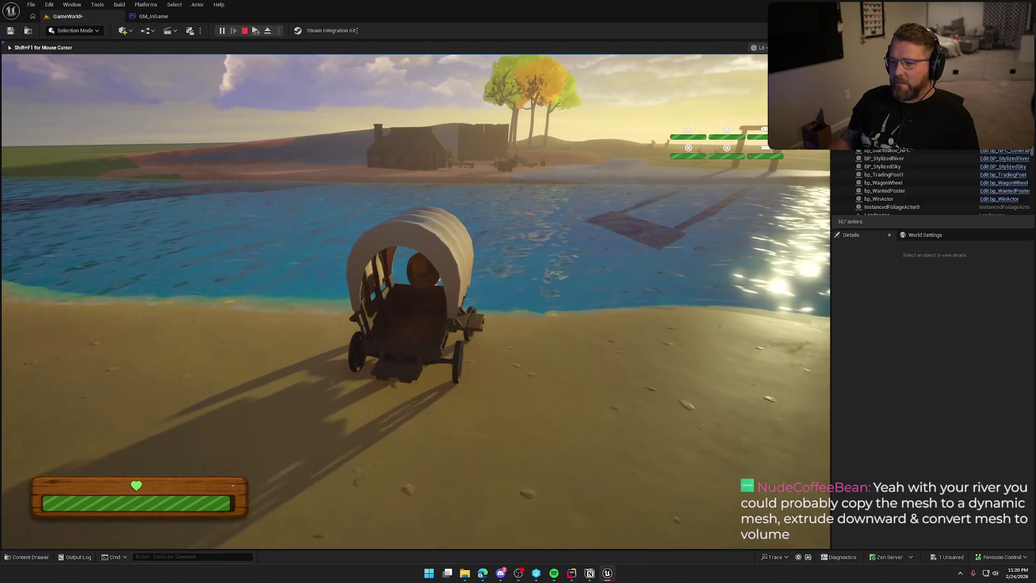
key("d")
key("w")
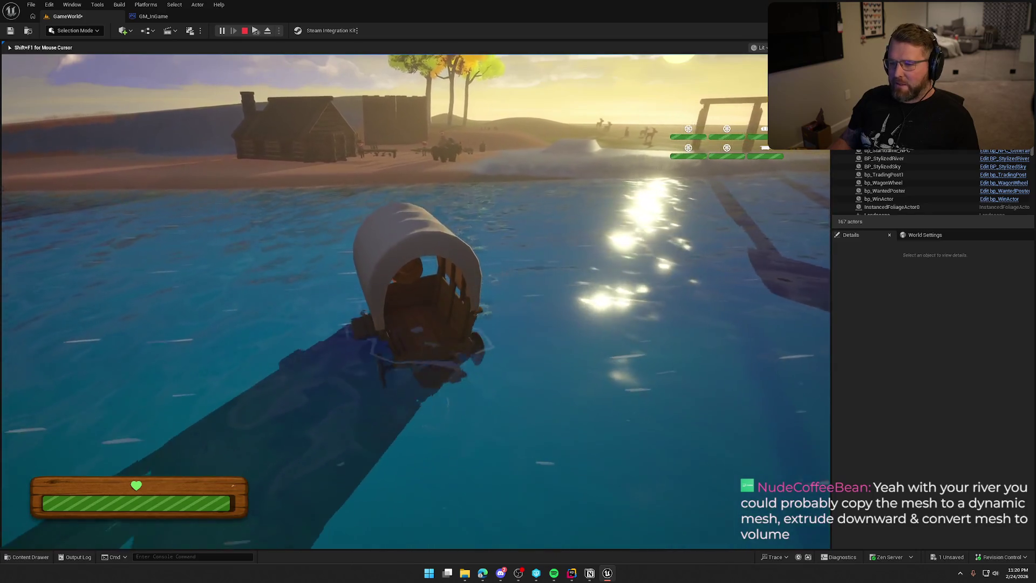
key("a")
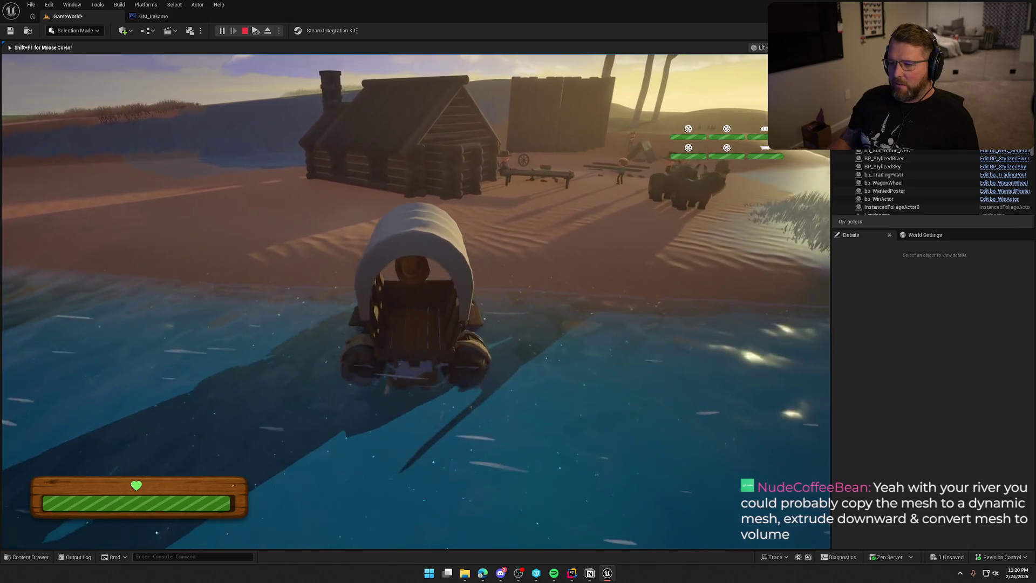
key("w")
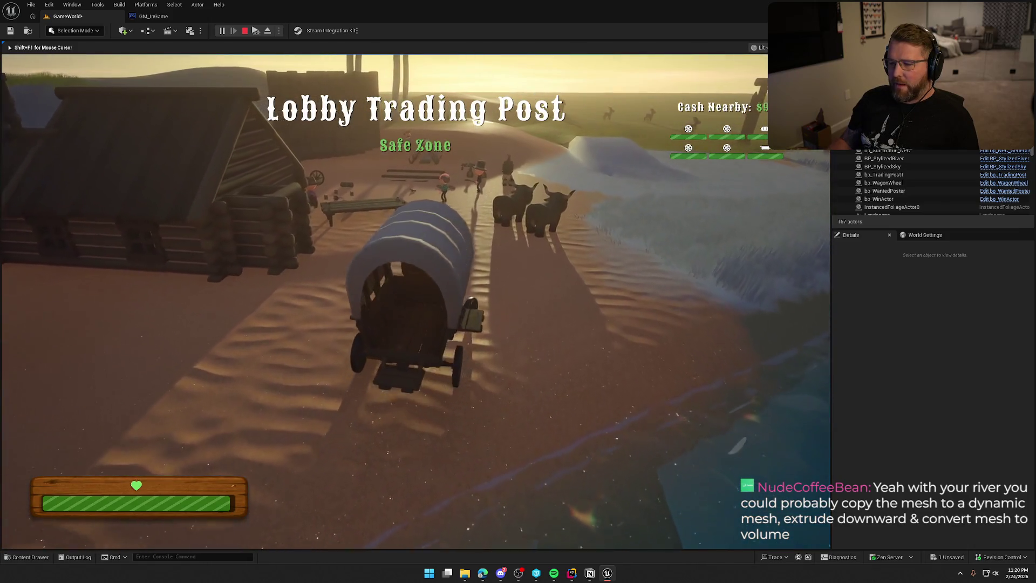
key("d")
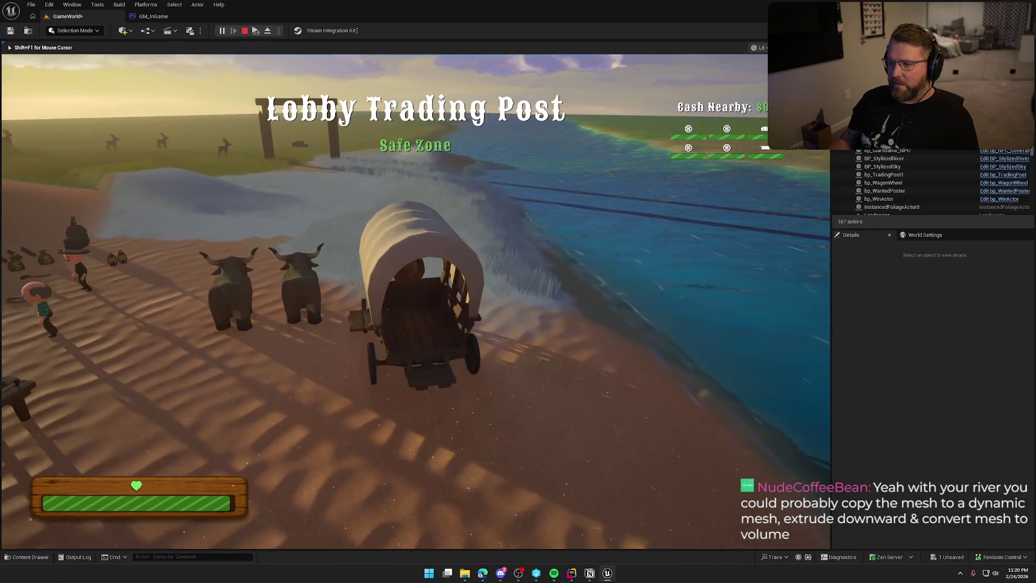
key("d")
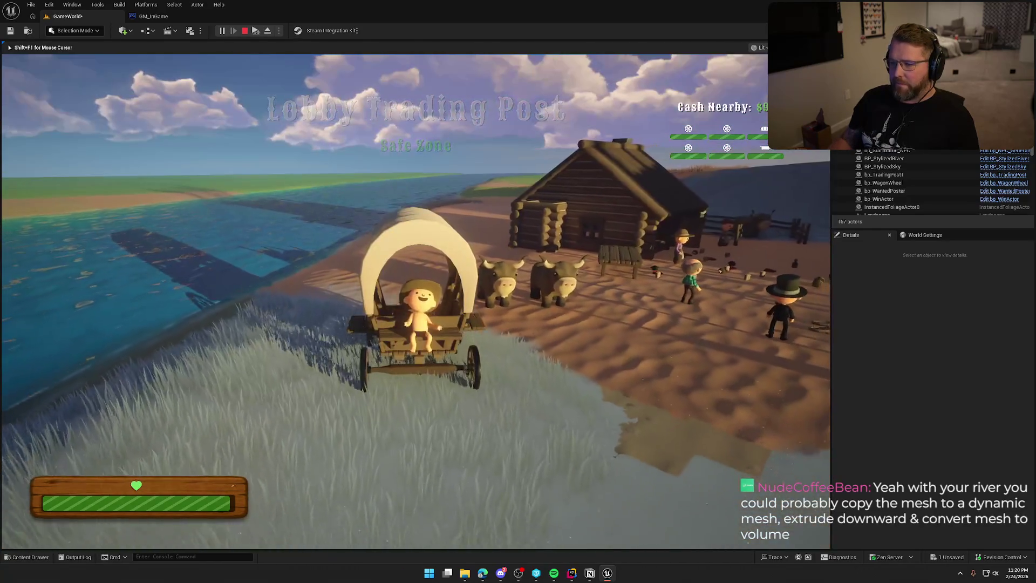
key("a")
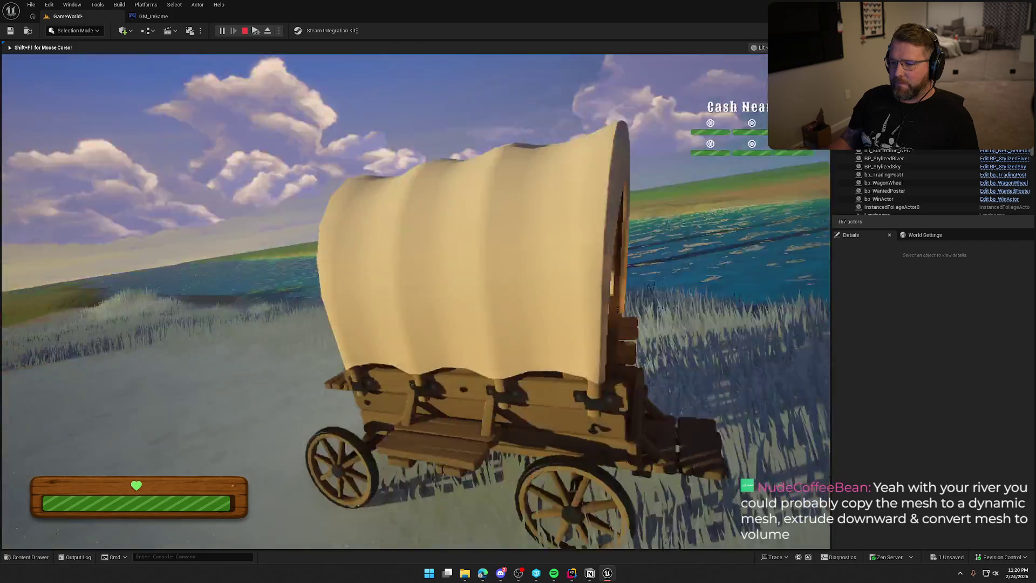
key("Escape")
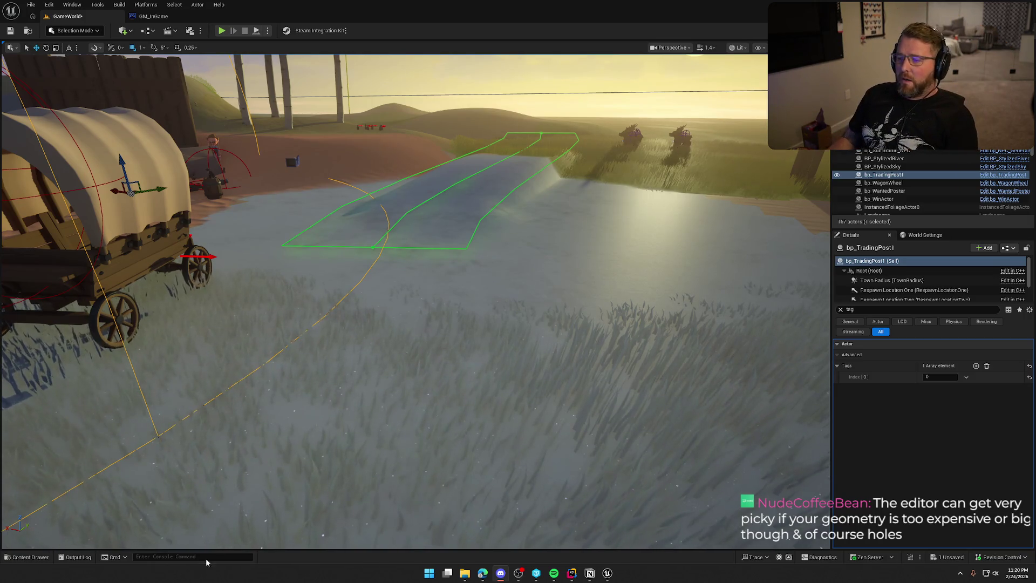
Select BP_StylizedRiver and frame the viewport on it with F
mouse_move(435, 336)
left_mouse_down()
mouse_move(435, 357)
mouse_move(405, 389)
left_mouse_up()
left_click(509, 307)
key("f")
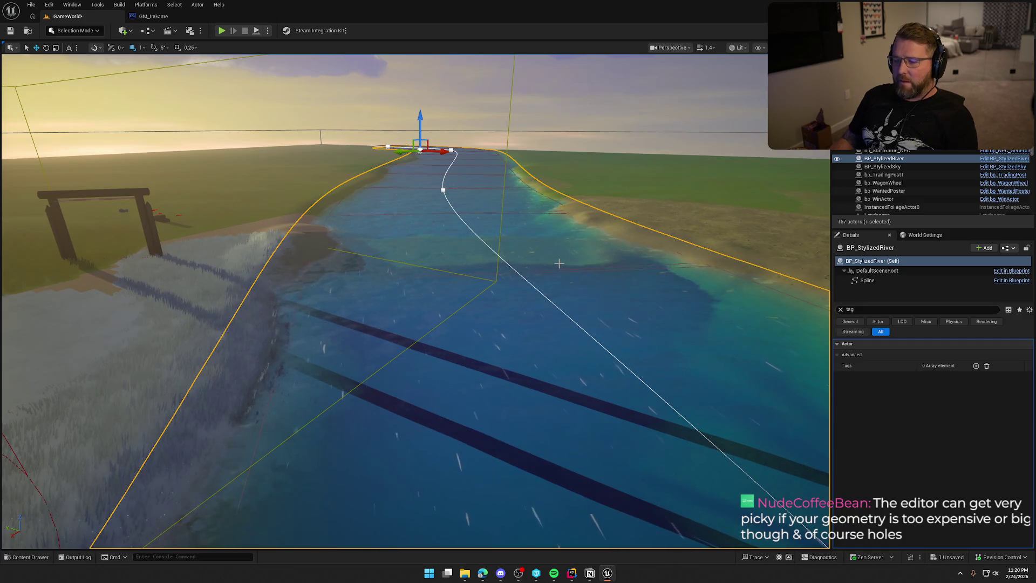
Fly low along the river, select bp_RiverLogic, and dive underwater to see its volume boxes
left_click_drag(547, 337, 531, 375)
mouse_move(452, 329)
left_mouse_down()
mouse_move(452, 348)
mouse_move(452, 242)
mouse_move(410, 269)
left_mouse_up()
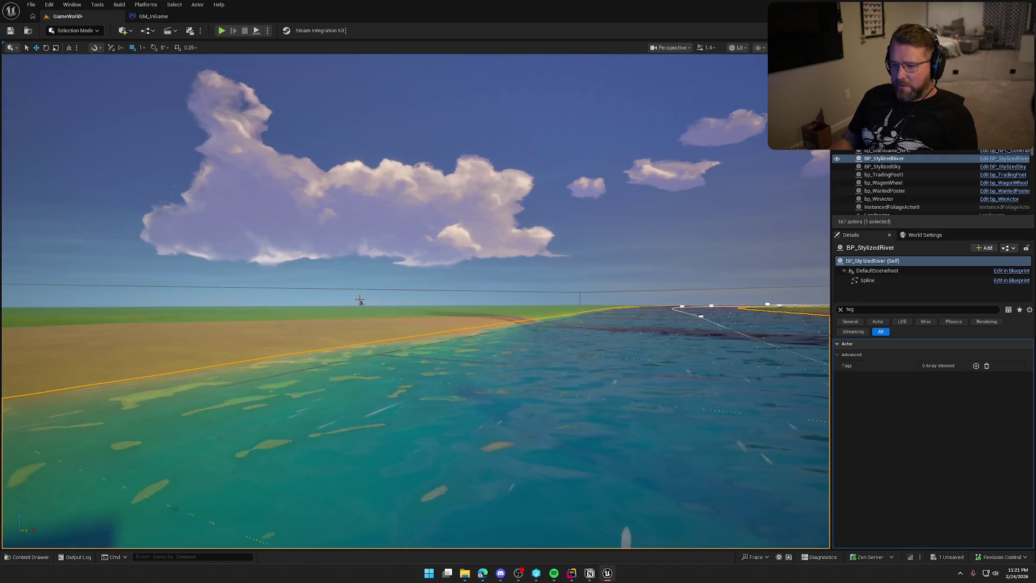
left_click(360, 303)
mouse_move(361, 303)
left_mouse_down()
mouse_move(361, 377)
mouse_move(360, 323)
mouse_move(399, 324)
mouse_move(346, 323)
mouse_move(377, 351)
left_mouse_up()
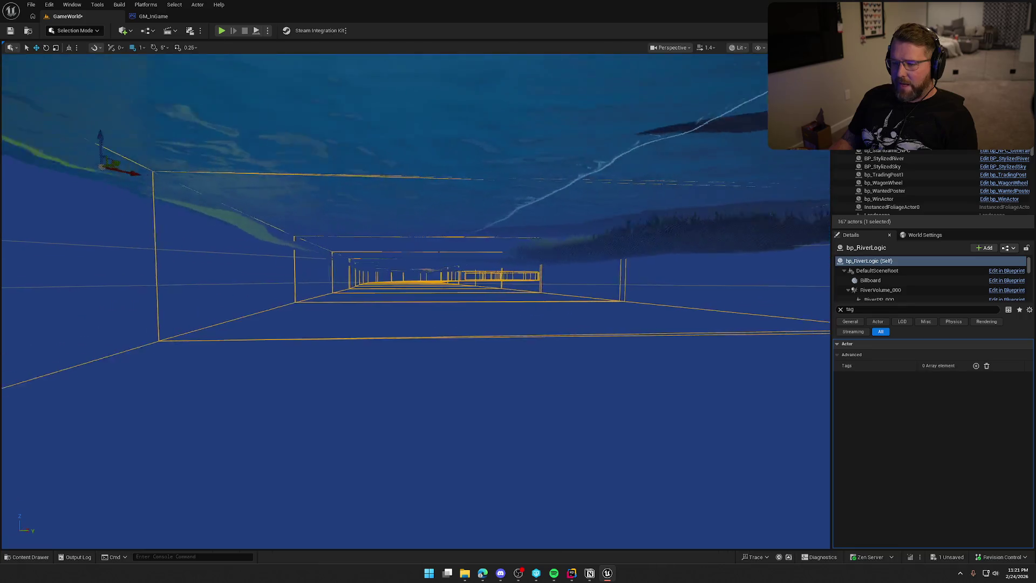